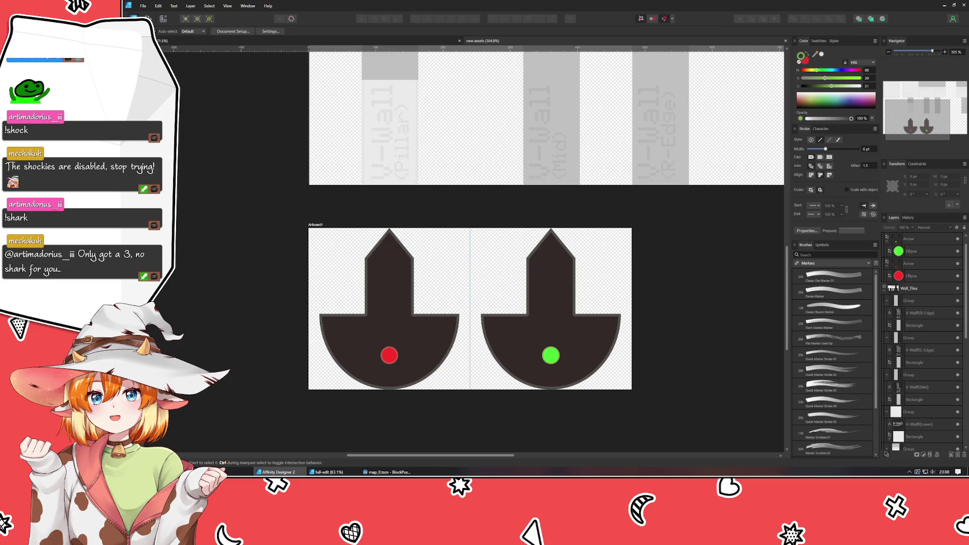
# Type the label 'Laser (off)' on the left marker's stem, breaking it onto two lines.
pyautogui.press('t')
pyautogui.click(386, 322)
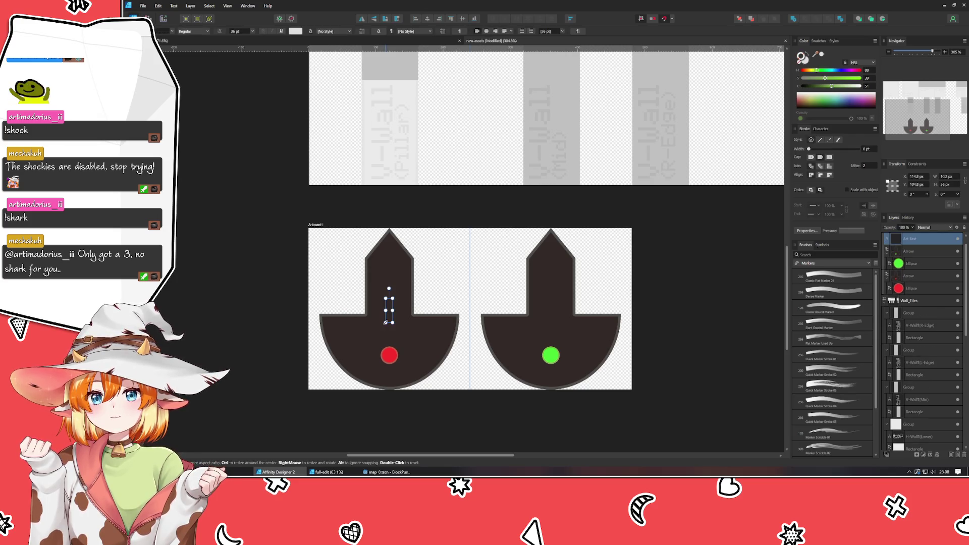
pyautogui.write('Laser')
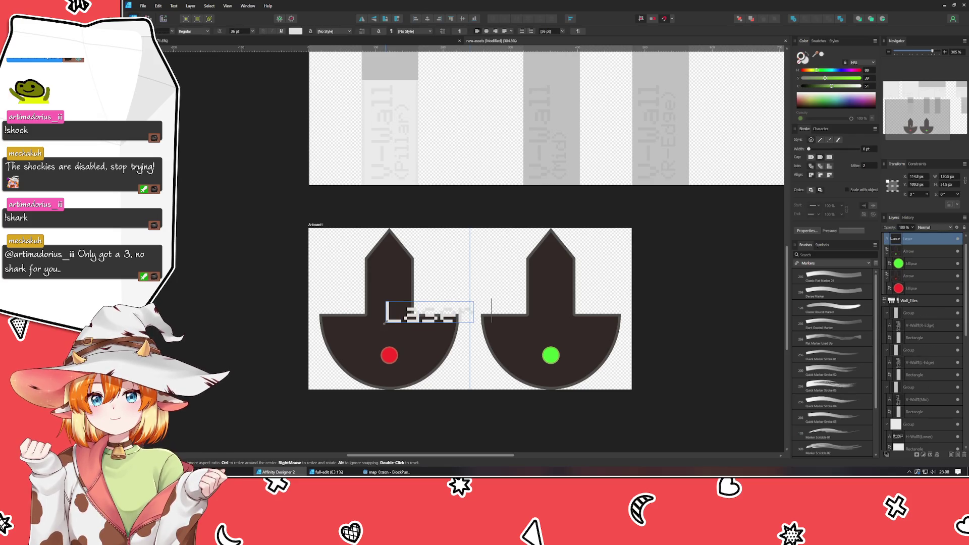
pyautogui.write(' (off)')
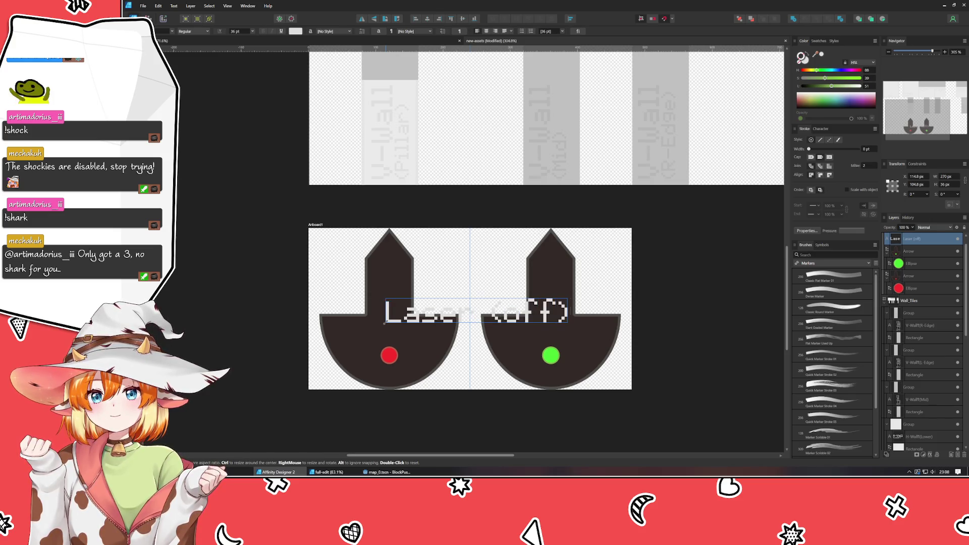
pyautogui.press('Escape')
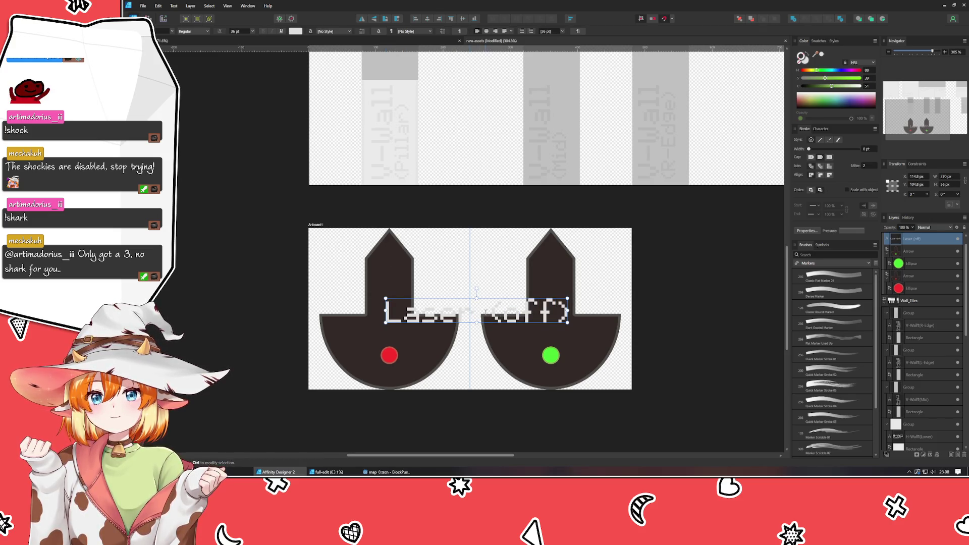
pyautogui.click(486, 313)
pyautogui.press('Return')
# Rotate the label vertical onto the red-dot marker's stem and give it the marker's dark colour.
pyautogui.press('v')
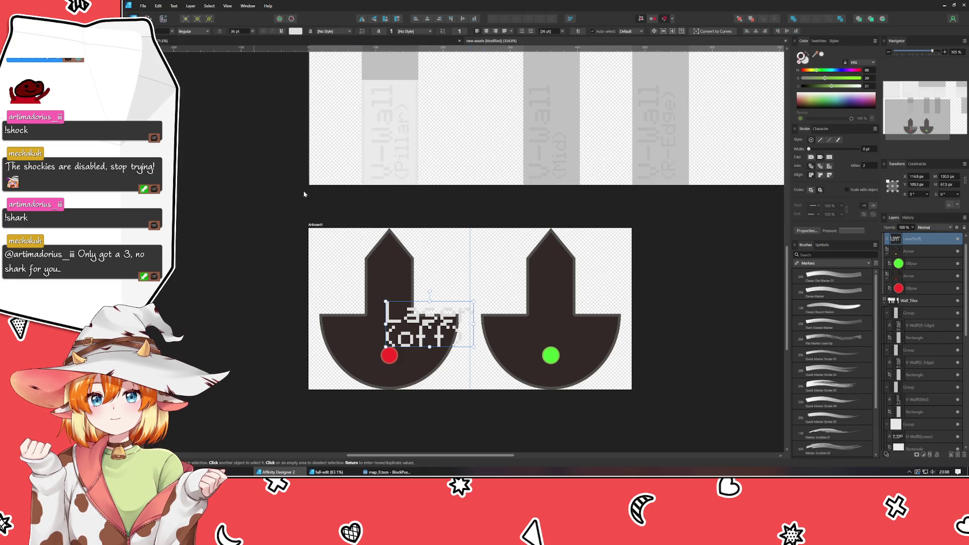
pyautogui.moveTo(436, 291)
pyautogui.mouseDown()
pyautogui.moveTo(401, 308)
pyautogui.moveTo(397, 324)
pyautogui.moveTo(375, 317)
pyautogui.mouseUp()
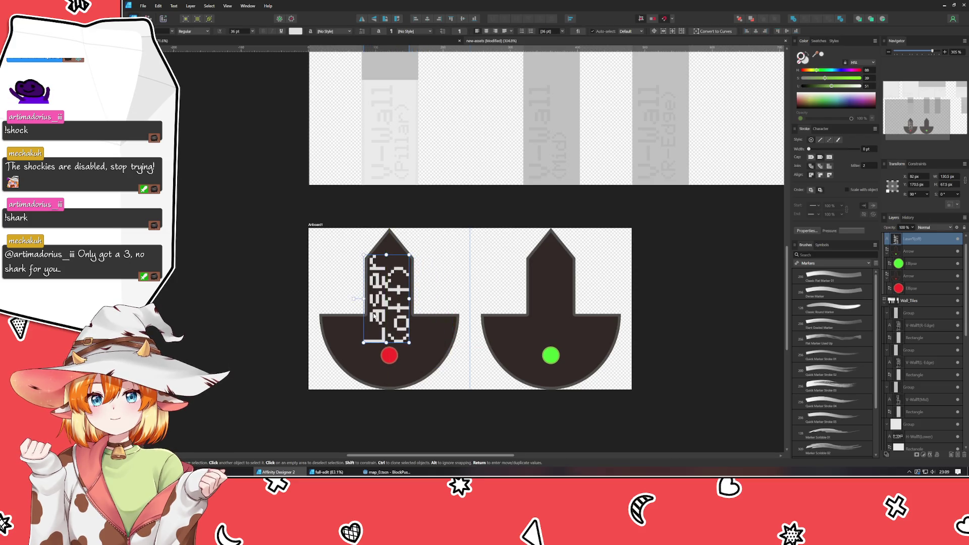
pyautogui.press('Right')
pyautogui.press('Down')
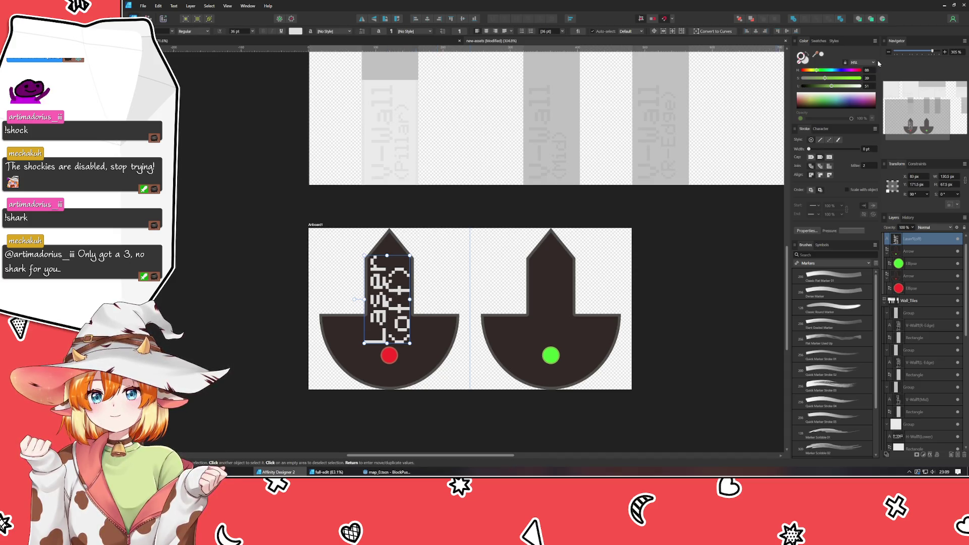
pyautogui.moveTo(818, 55); pyautogui.dragTo(497, 349)
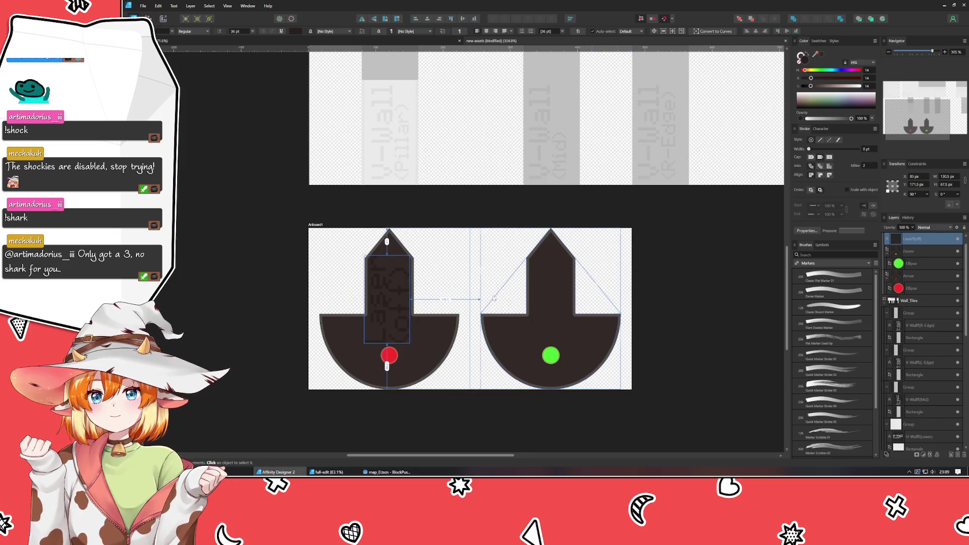
# Duplicate the label onto the green-dot marker's stem and change it to 'Laser (on)'.
pyautogui.moveTo(392, 302); pyautogui.dragTo(564, 299)
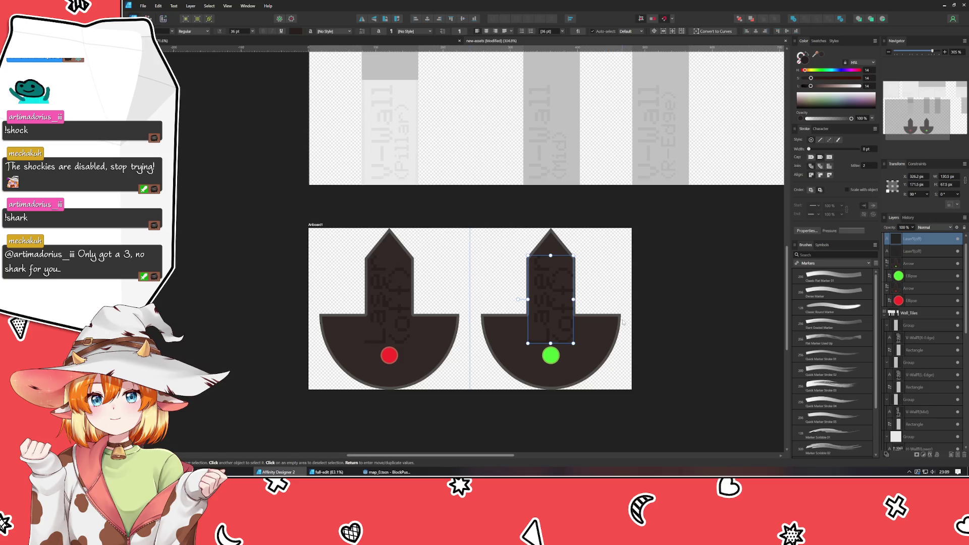
pyautogui.press('Left')
pyautogui.press('Left')
pyautogui.press('Left')
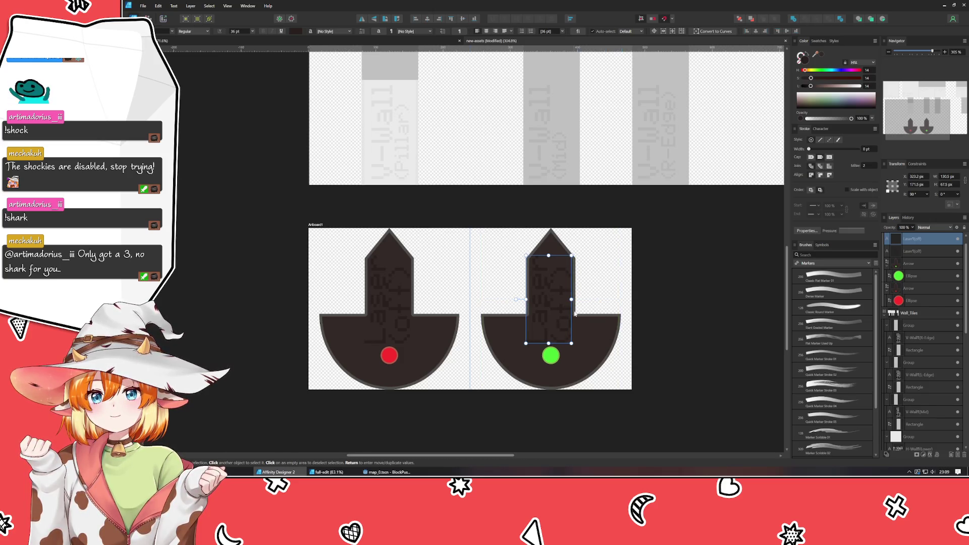
pyautogui.doubleClick(561, 315)
pyautogui.press('Escape')
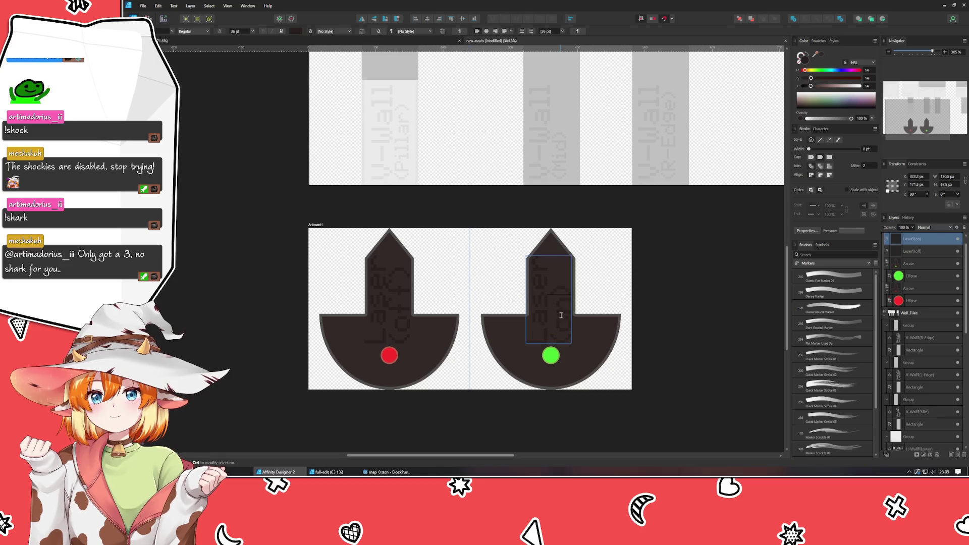
pyautogui.click(661, 346)
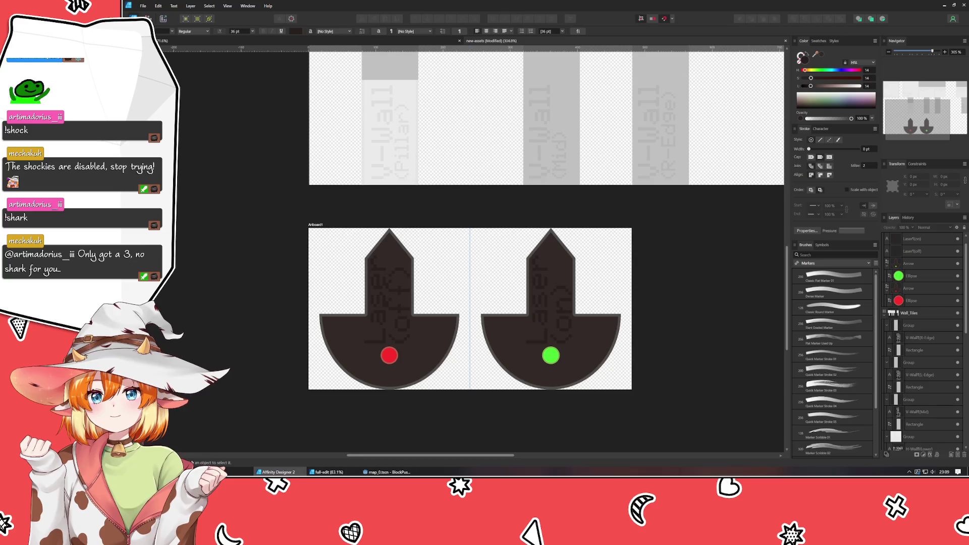
# Zoom out to show the artboards and rename Artboard1 to 'Laser' in the Layers panel.
pyautogui.press('v')
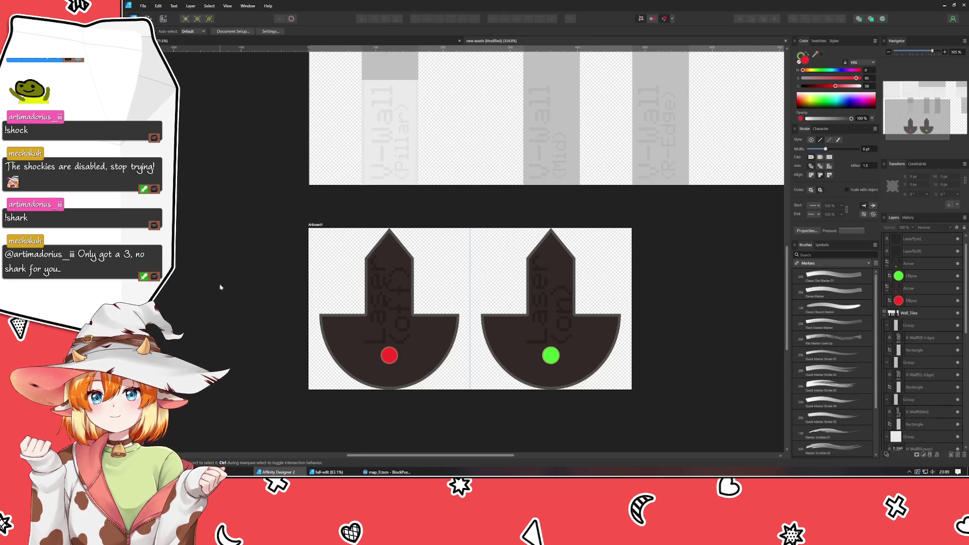
pyautogui.scroll(-5, 220, 287)
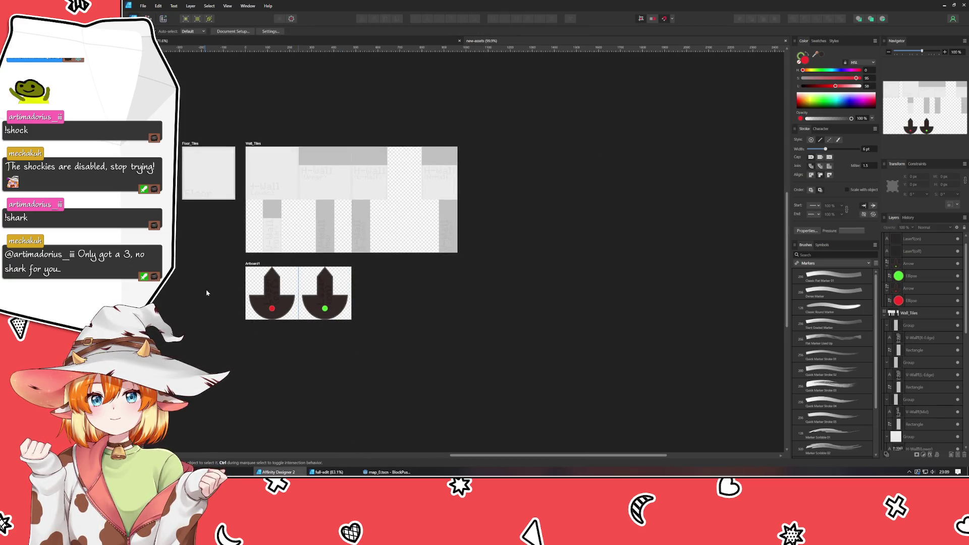
pyautogui.moveTo(207, 293); pyautogui.dragTo(315, 335)
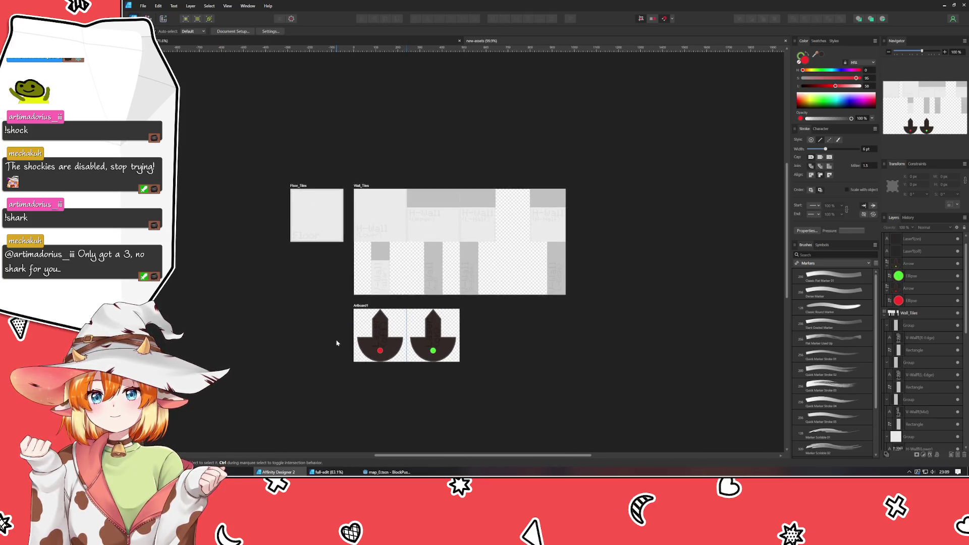
pyautogui.doubleClick(361, 306)
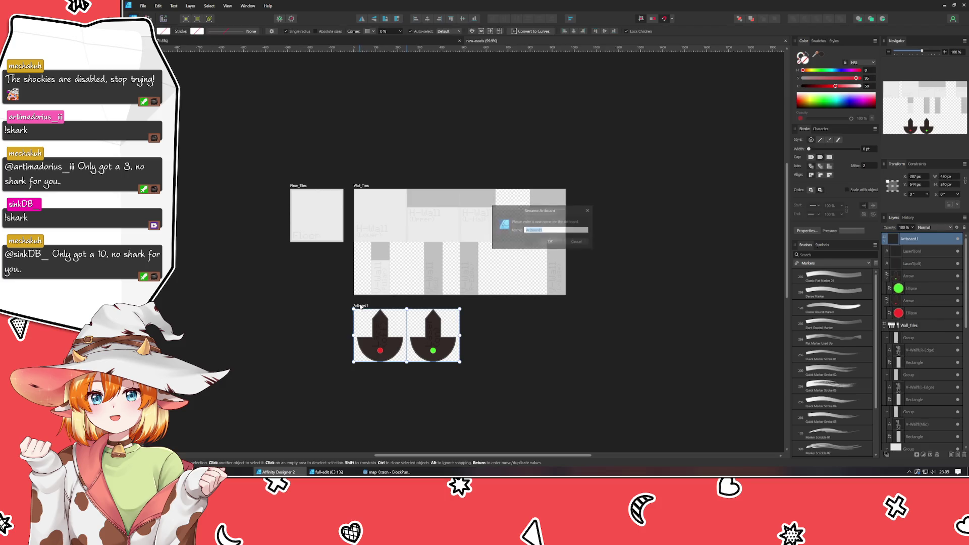
pyautogui.write('Laser')
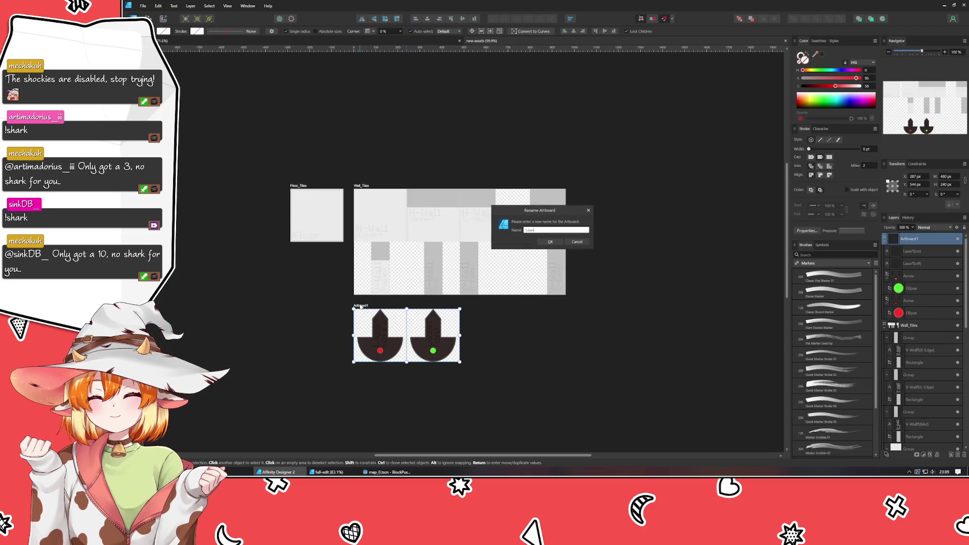
pyautogui.press('Return')
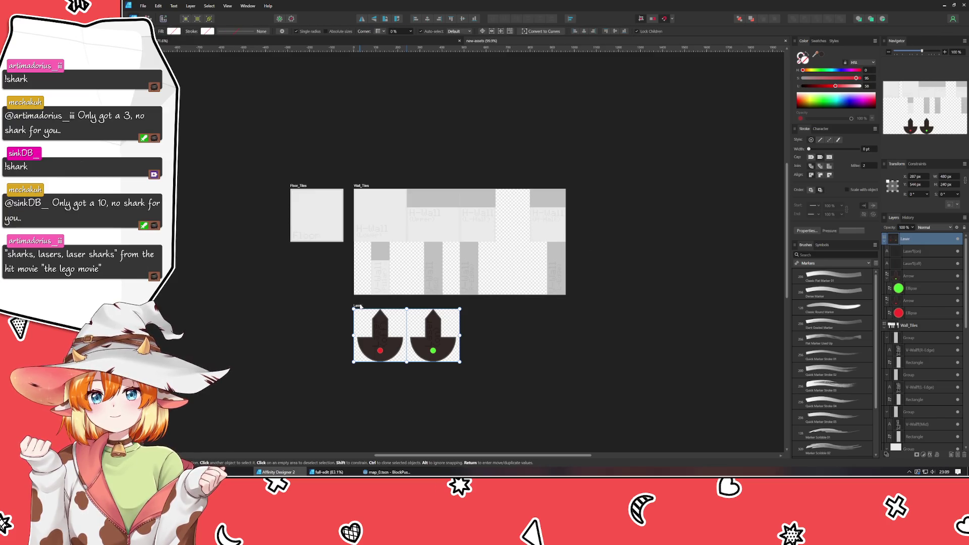
pyautogui.click(321, 360)
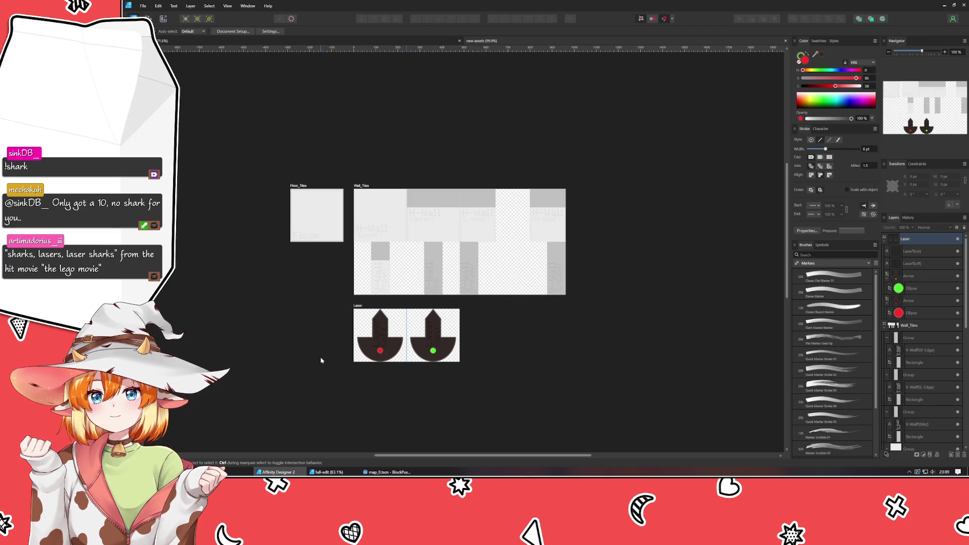
pyautogui.click(388, 43)
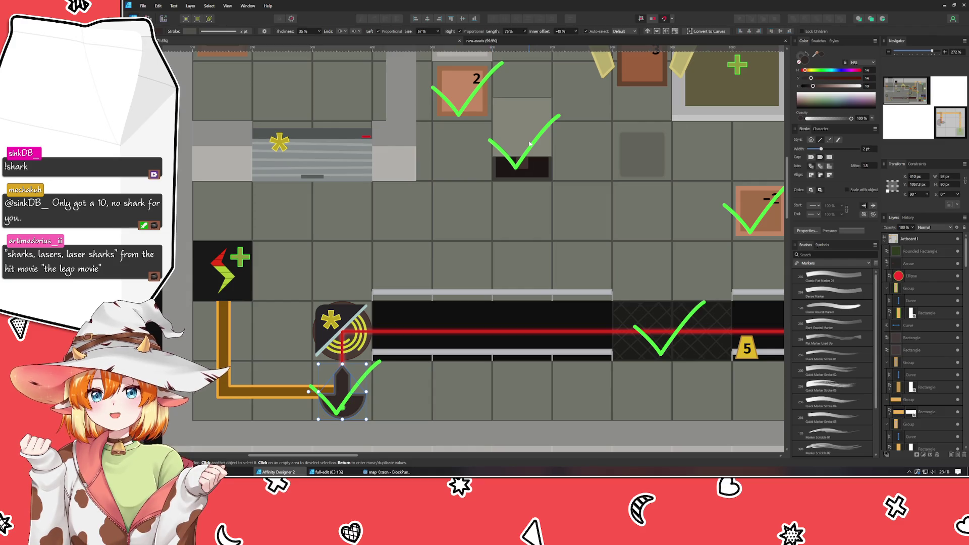
pyautogui.scroll(2, 505, 202)
pyautogui.hscroll(2, 505, 202)
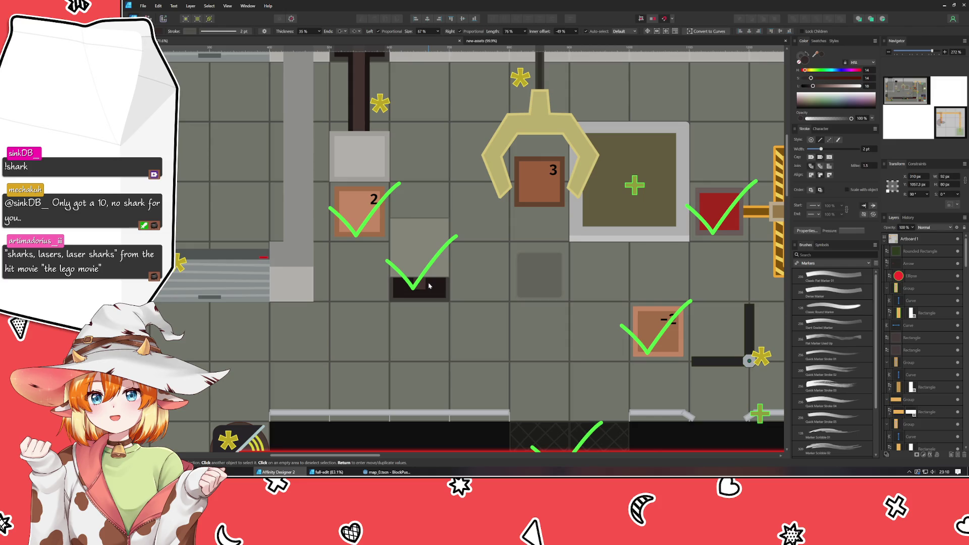
pyautogui.scroll(-1, 474, 331)
pyautogui.hscroll(6, 354, 338)
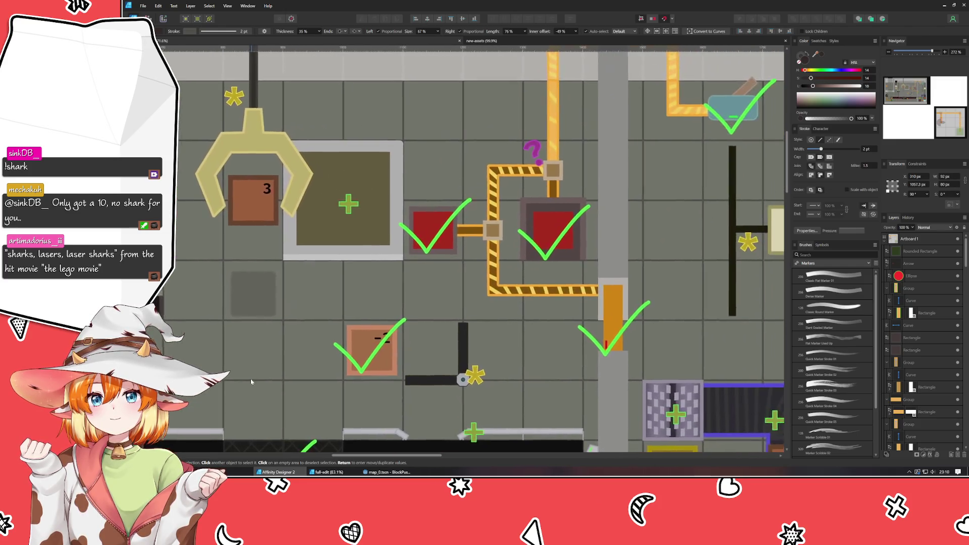
pyautogui.hscroll(-5, 189, 346)
pyautogui.scroll(1, 353, 303)
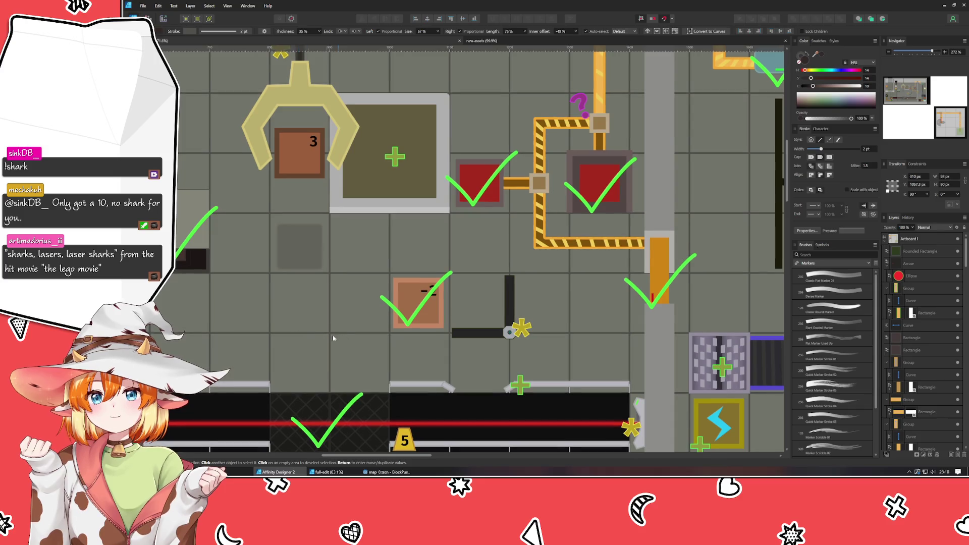
pyautogui.hscroll(1, 640, 300)
pyautogui.moveTo(640, 300)
pyautogui.mouseDown()
pyautogui.moveTo(399, 268)
pyautogui.moveTo(398, 225)
pyautogui.moveTo(381, 184)
pyautogui.moveTo(367, 206)
pyautogui.moveTo(385, 401)
pyautogui.moveTo(748, 400)
pyautogui.moveTo(831, 354)
pyautogui.mouseUp()
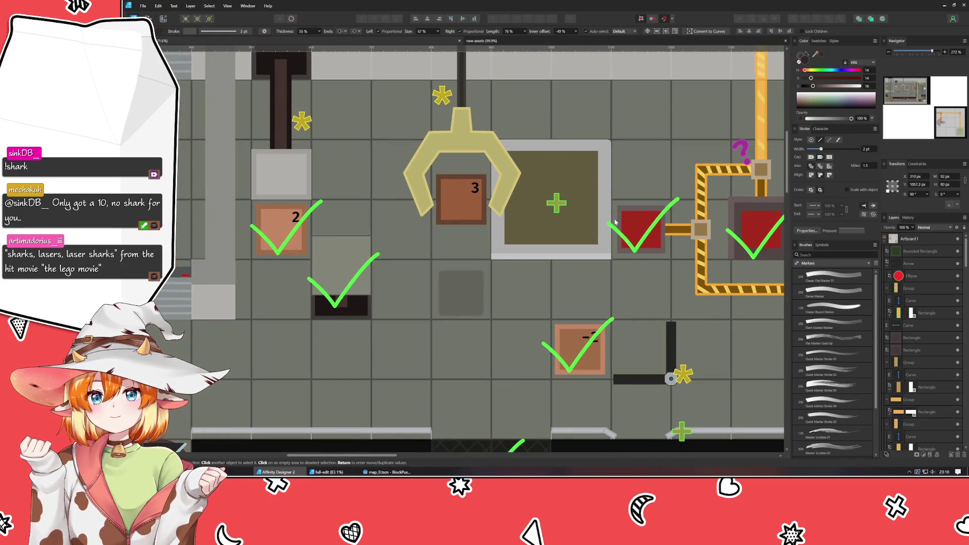
pyautogui.click(481, 40)
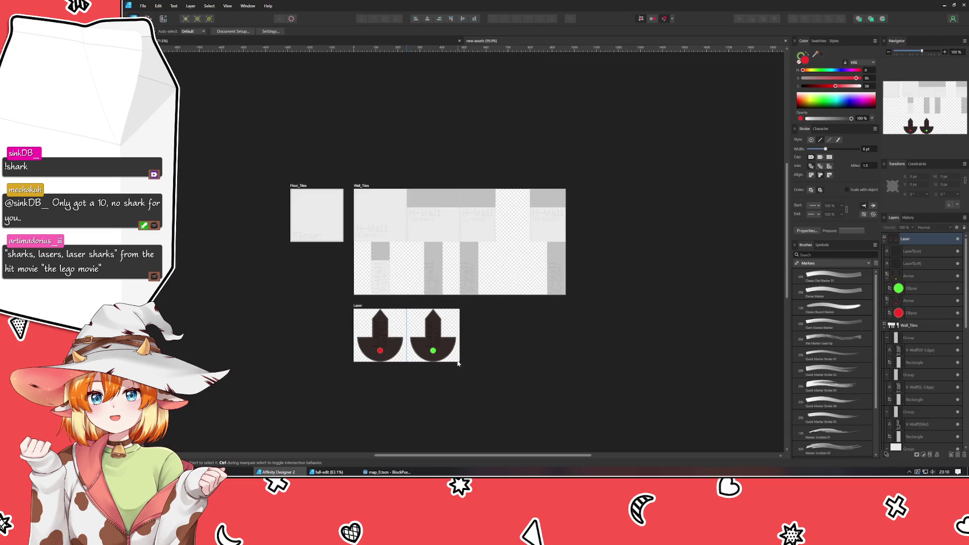
# Duplicate the Floor_Tiles artboard, placing the copy below it.
pyautogui.moveTo(459, 363); pyautogui.dragTo(457, 306)
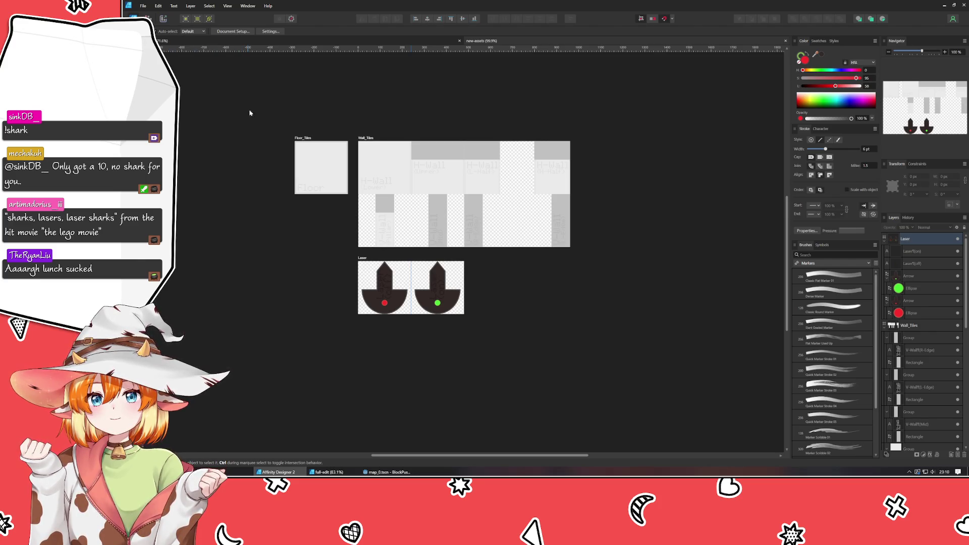
pyautogui.click(299, 138)
pyautogui.moveTo(299, 137); pyautogui.dragTo(298, 260)
pyautogui.scroll(1, 286, 276)
pyautogui.scroll(5, 287, 273)
# Rename the copy 'Conduit' and delete its grey rectangle and Floor text.
pyautogui.doubleClick(322, 224)
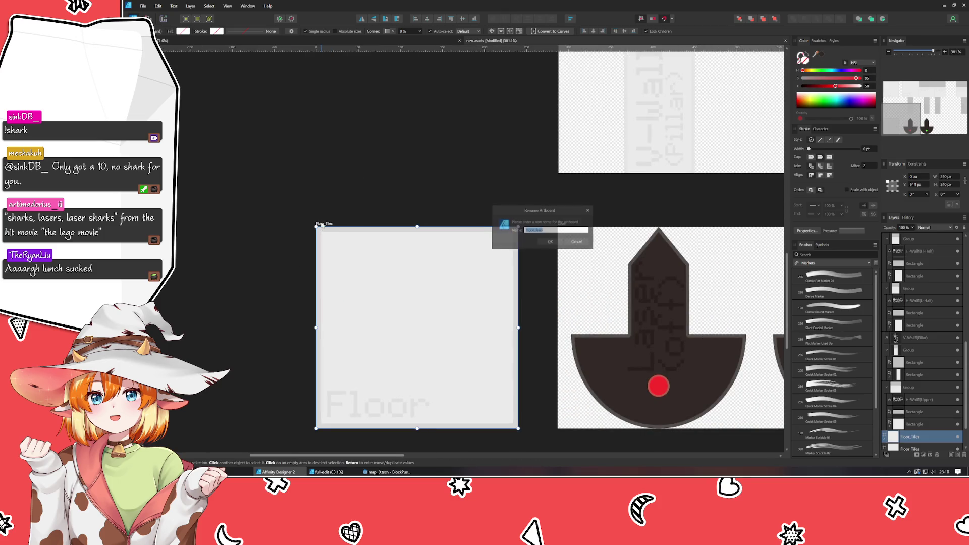
pyautogui.write('Conduit')
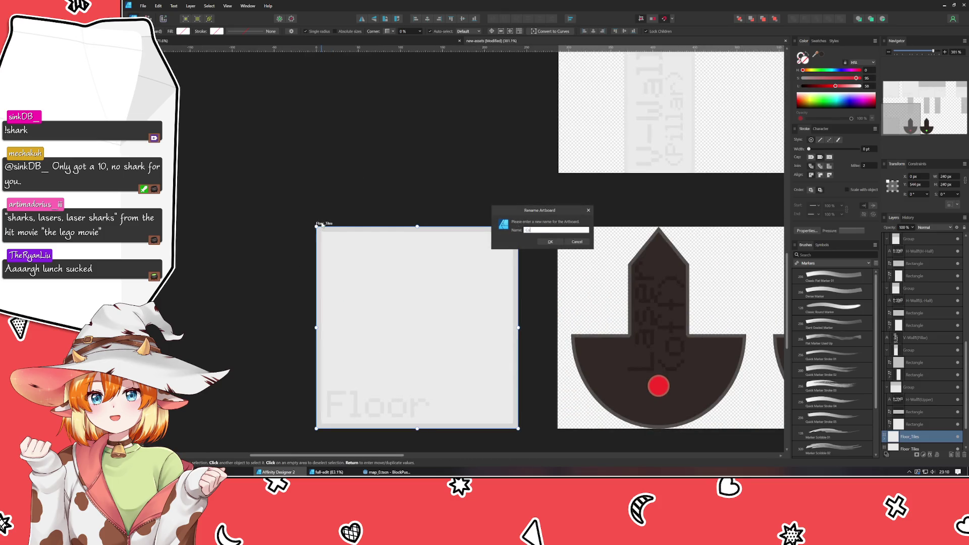
pyautogui.press('Return')
pyautogui.click(388, 307)
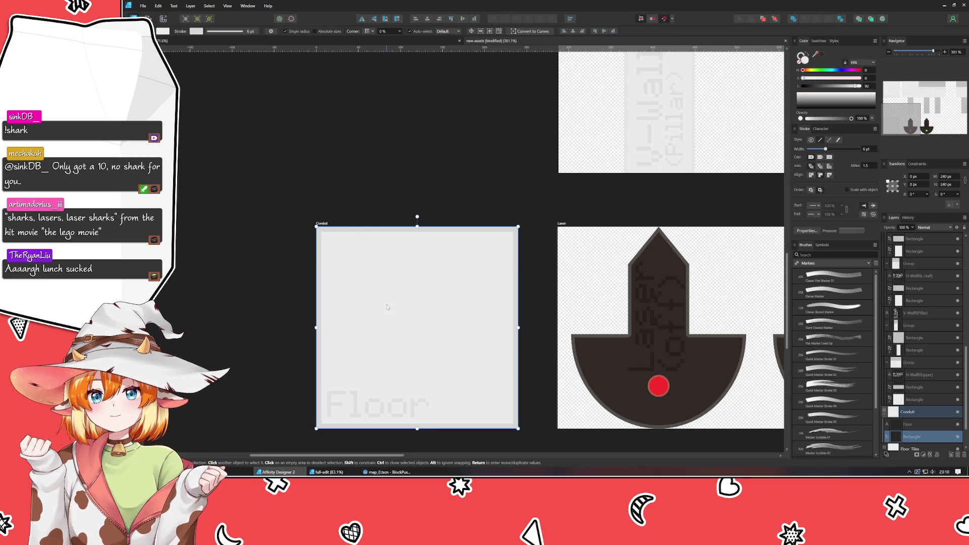
pyautogui.press('Delete')
pyautogui.press('Delete')
# Draw a tall rectangle on the Conduit artboard and shift its fill hue to a dull brown-orange.
pyautogui.click(296, 363)
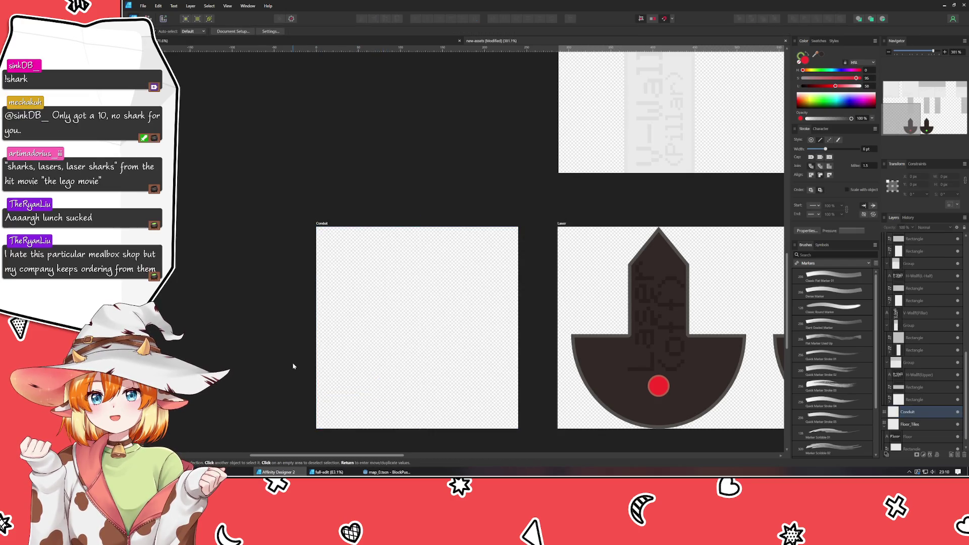
pyautogui.press('m')
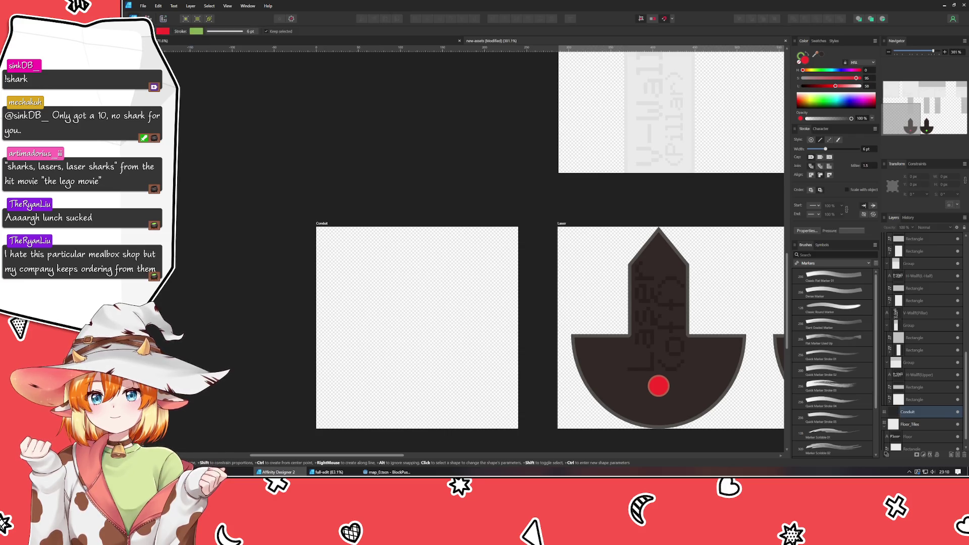
pyautogui.scroll(-2, 407, 269)
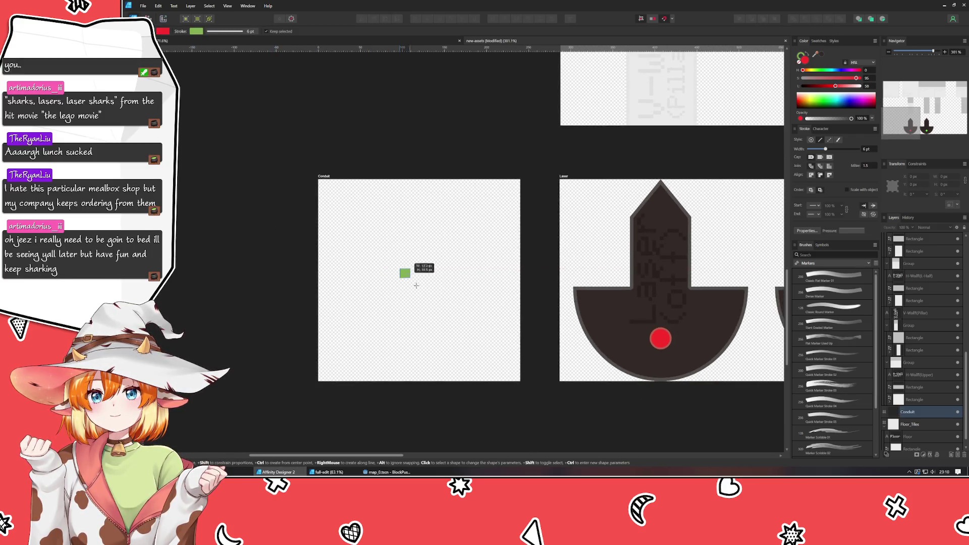
pyautogui.moveTo(400, 270); pyautogui.dragTo(443, 381)
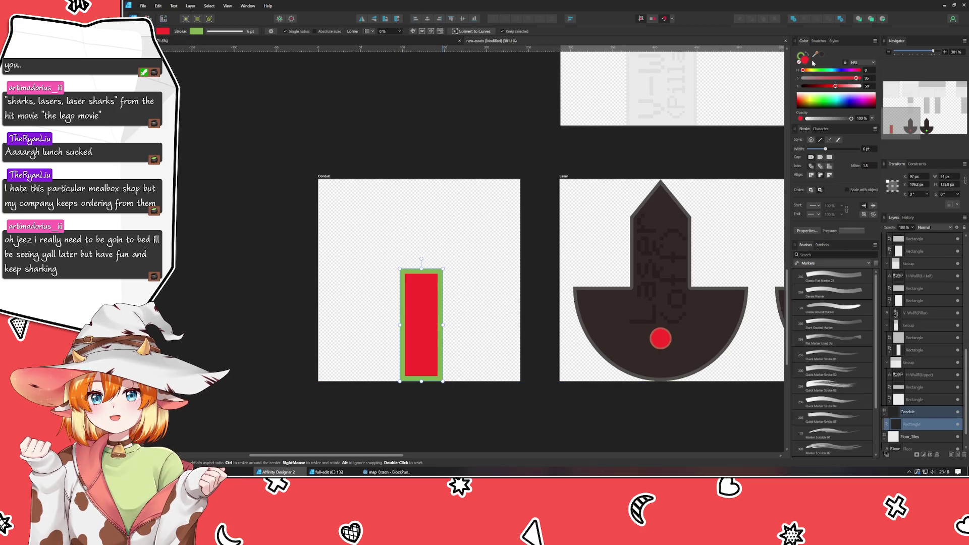
pyautogui.moveTo(803, 69)
pyautogui.mouseDown()
pyautogui.moveTo(822, 86)
pyautogui.moveTo(841, 81)
pyautogui.mouseUp()
pyautogui.click(827, 79)
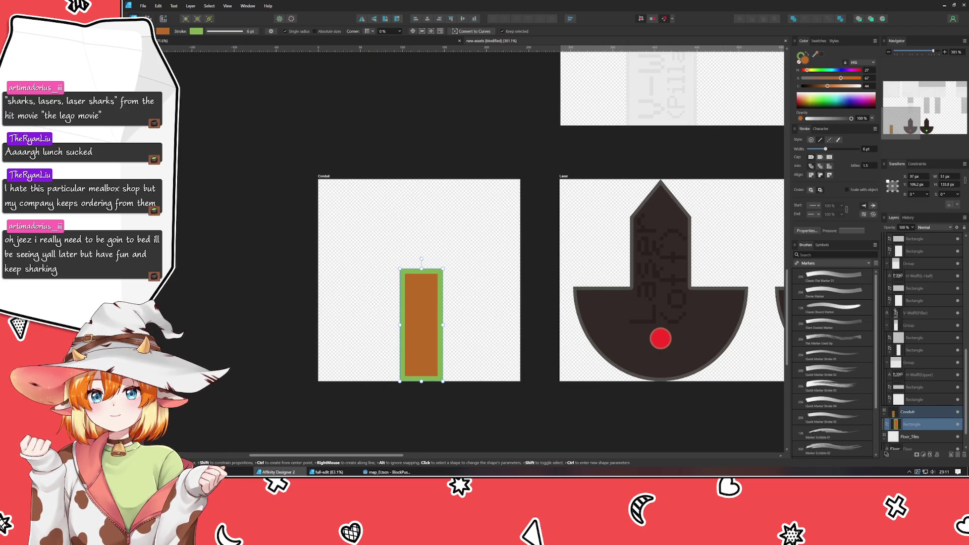
# Set the Conduit rectangle's height to 160 px and move it up inside the artboard.
pyautogui.press('v')
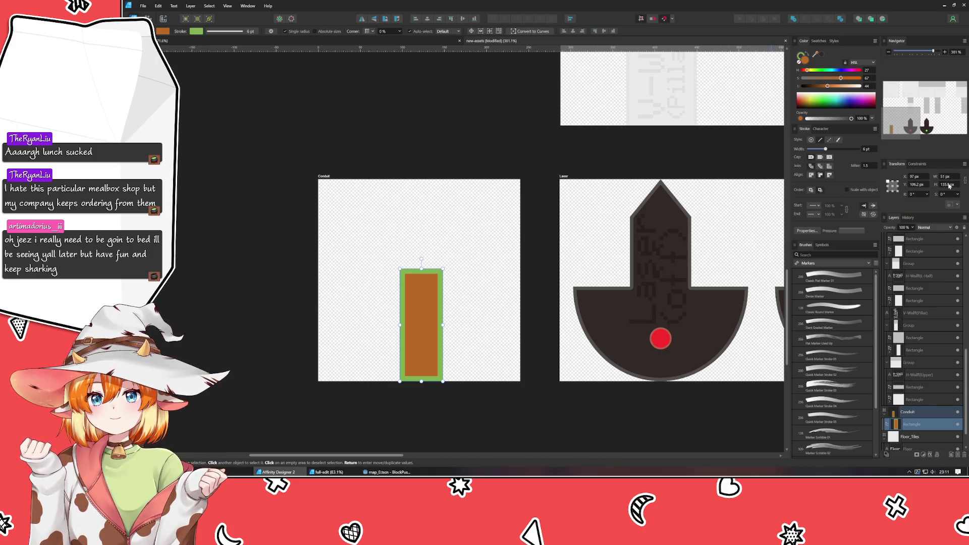
pyautogui.click(948, 184)
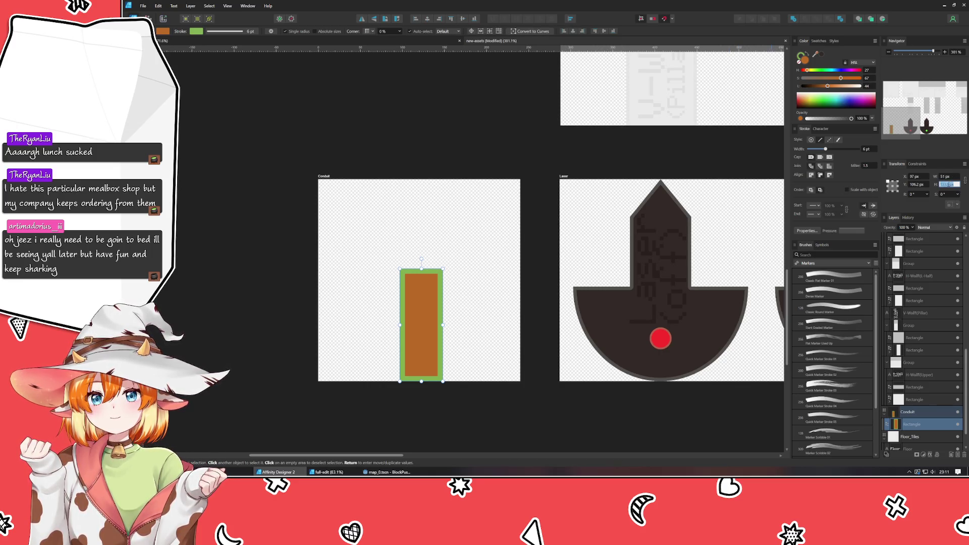
pyautogui.write('160')
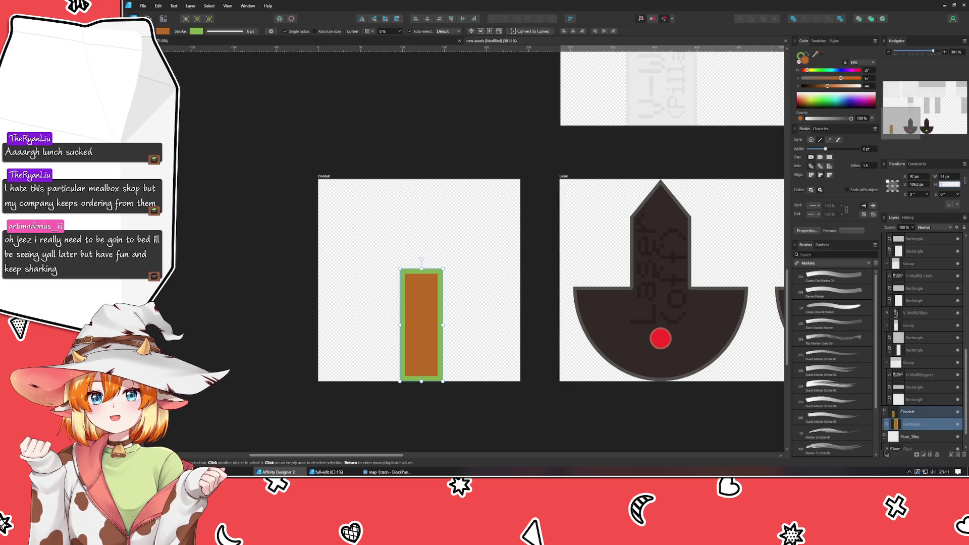
pyautogui.press('Return')
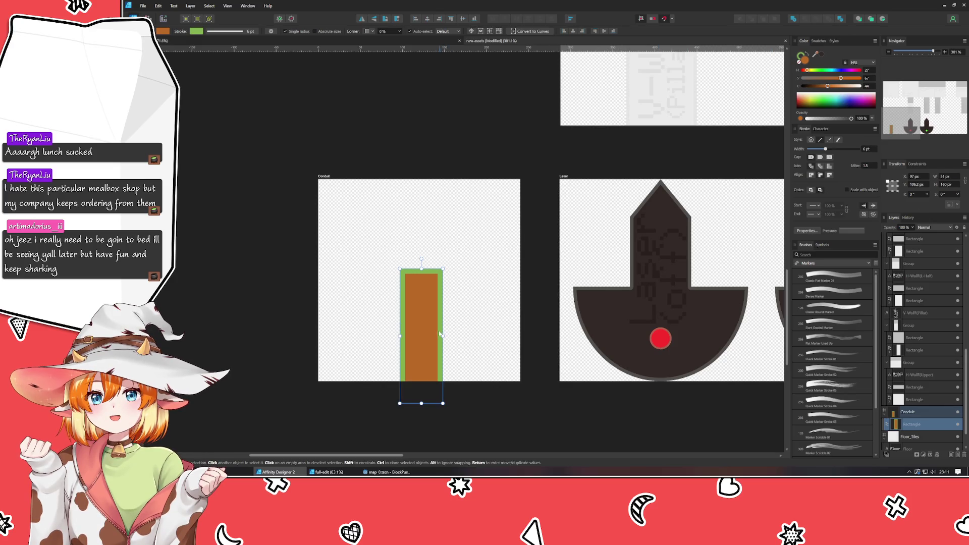
pyautogui.moveTo(432, 328); pyautogui.dragTo(429, 306)
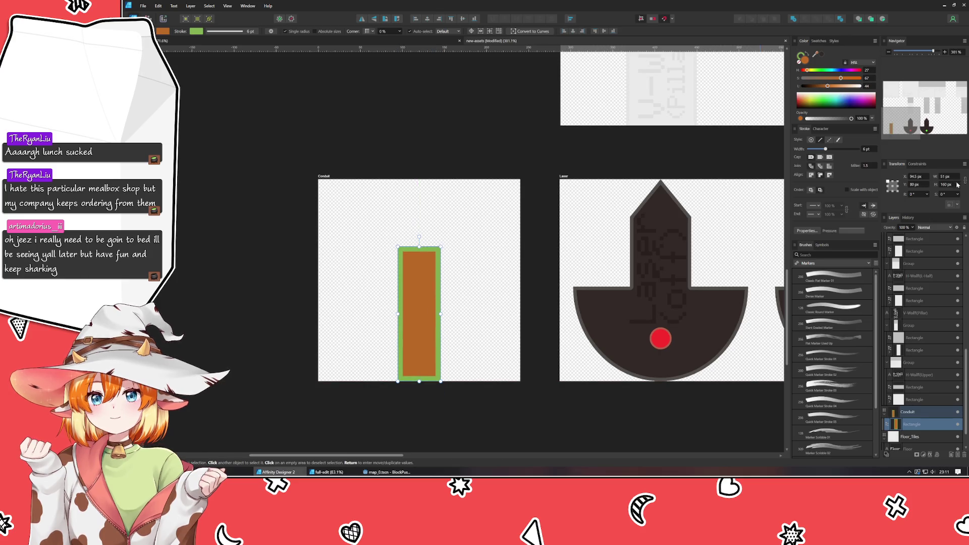
# Set the rectangle's width to 60 px and centre it horizontally on the artboard.
pyautogui.click(945, 177)
pyautogui.write('80')
pyautogui.press('Return')
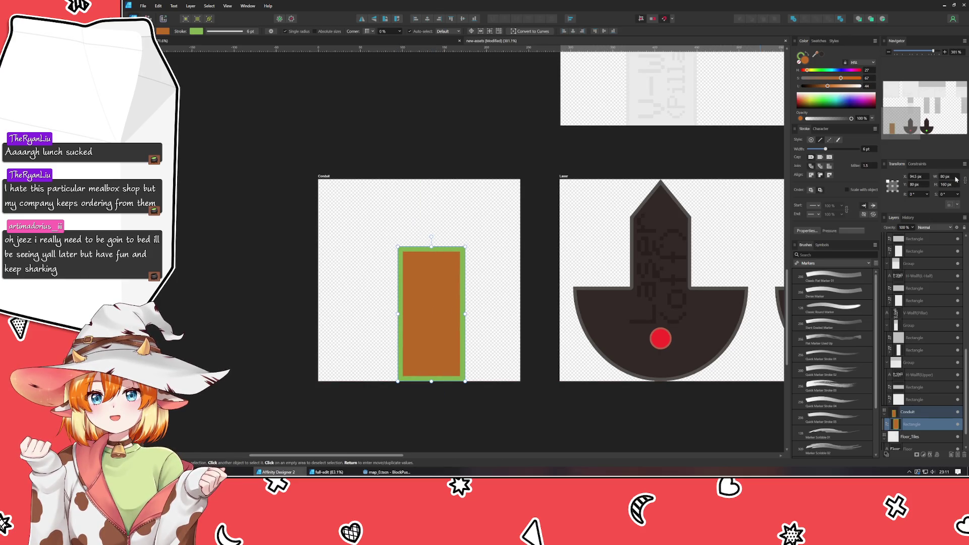
pyautogui.click(954, 177)
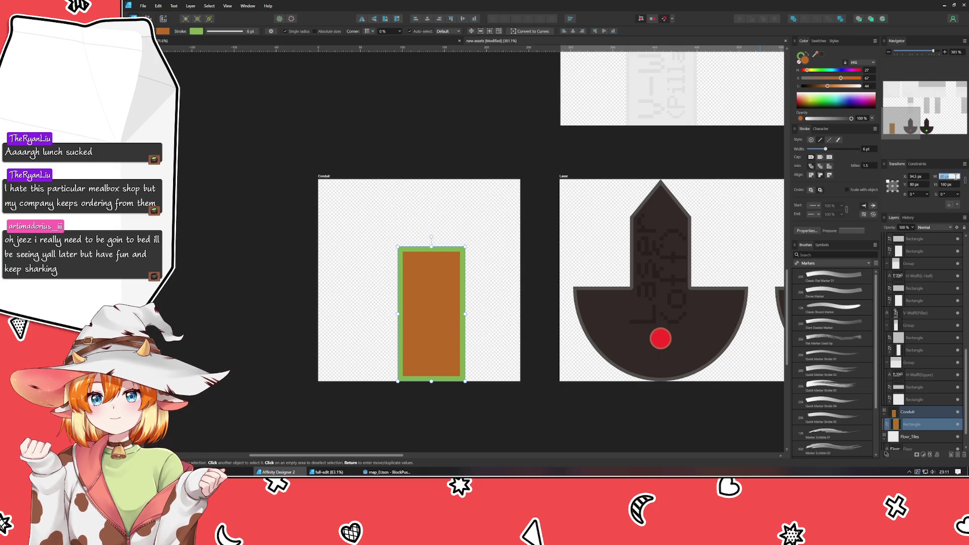
pyautogui.write('48')
pyautogui.press('Return')
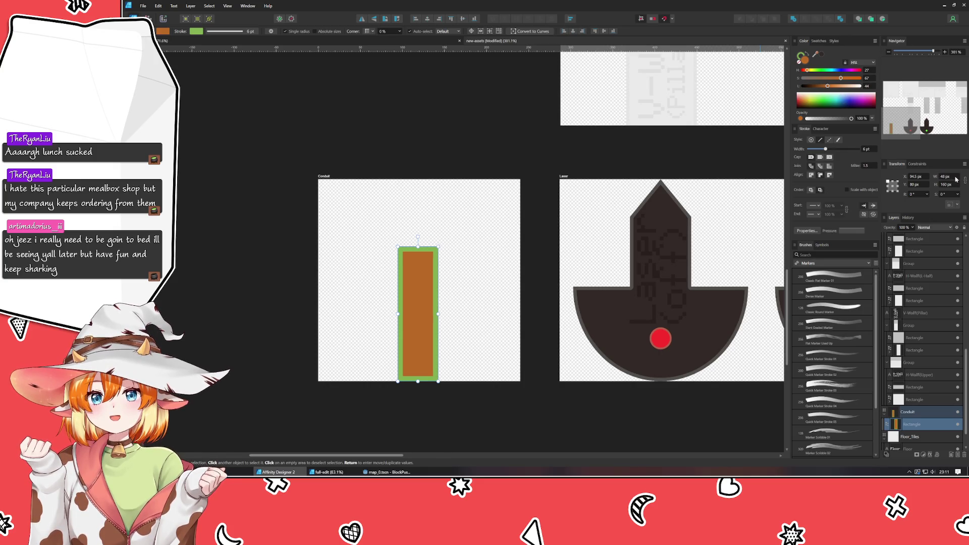
pyautogui.click(955, 178)
pyautogui.write('60')
pyautogui.press('Return')
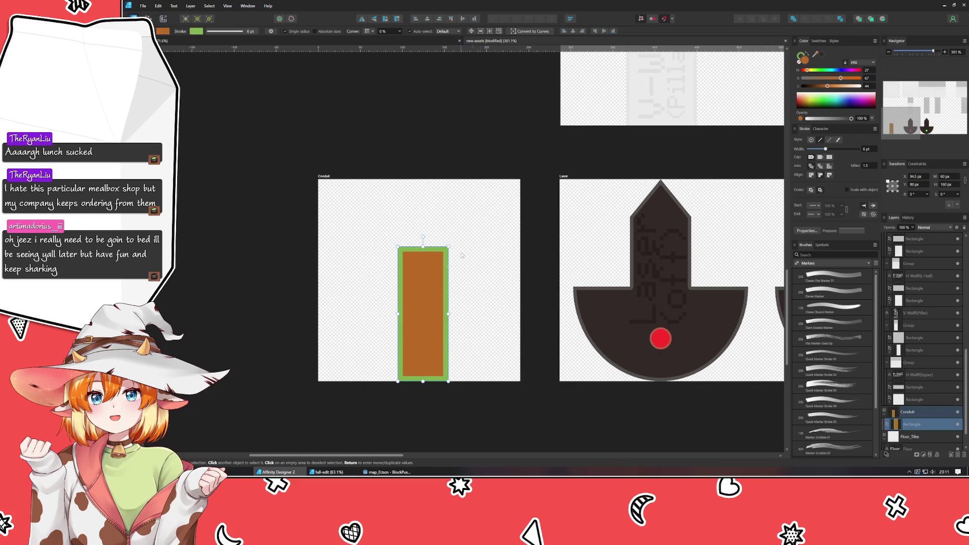
pyautogui.click(431, 20)
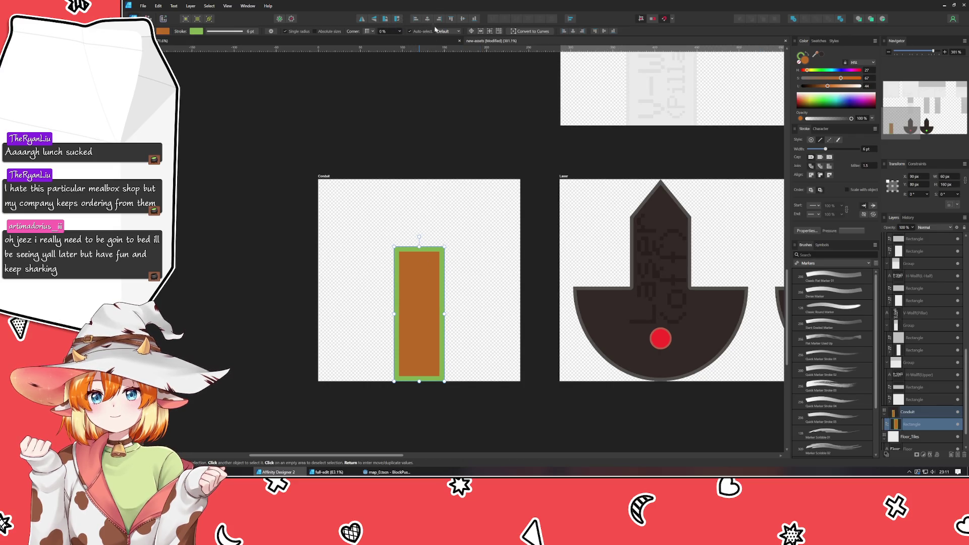
# Lower the vertical bar's top edge, deleting a temporary horizontal duplicate.
pyautogui.click(462, 251)
pyautogui.click(430, 275)
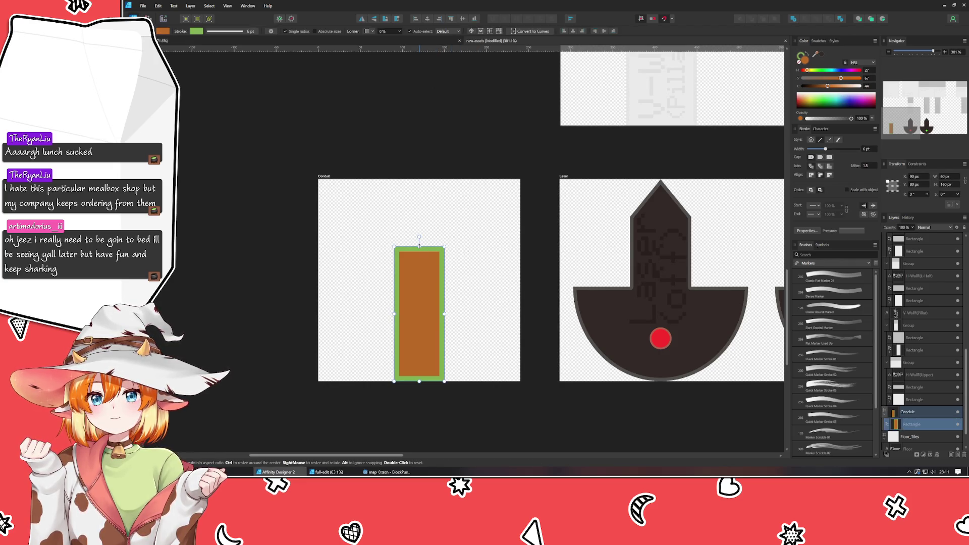
pyautogui.hotkey('ctrl', 'j')
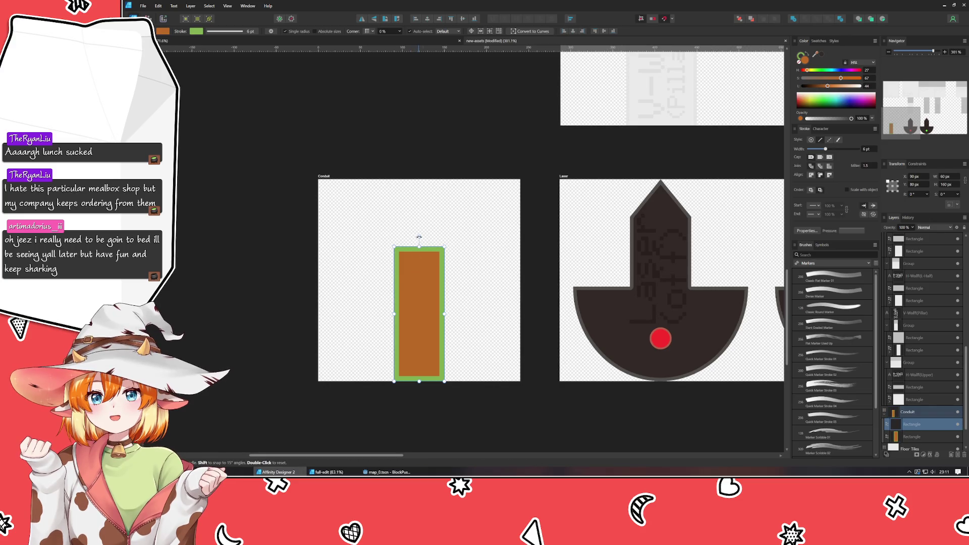
pyautogui.moveTo(419, 237)
pyautogui.mouseDown()
pyautogui.moveTo(478, 307)
pyautogui.moveTo(459, 320)
pyautogui.moveTo(392, 290)
pyautogui.mouseUp()
pyautogui.hotkey('ctrl', 'd')
pyautogui.click(410, 339)
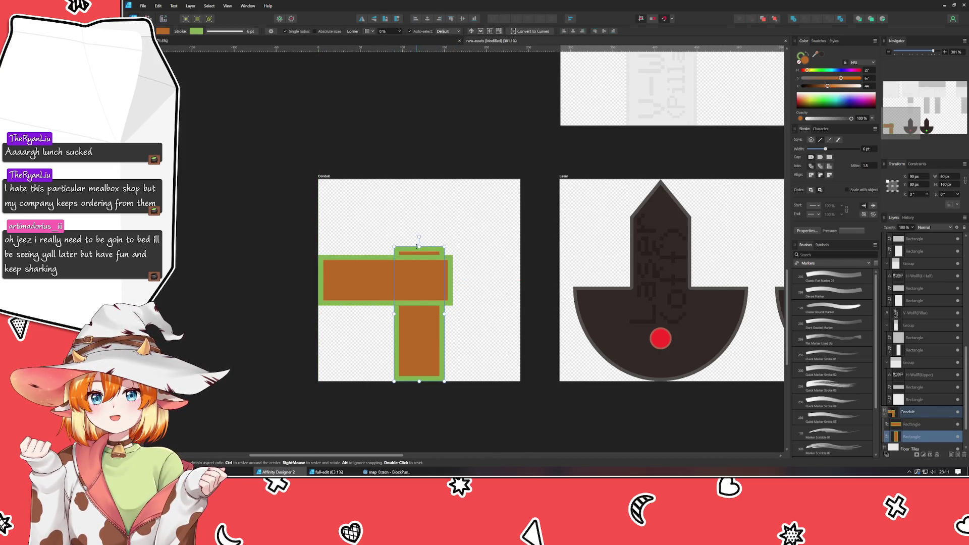
pyautogui.moveTo(419, 246); pyautogui.dragTo(419, 260)
pyautogui.click(372, 281)
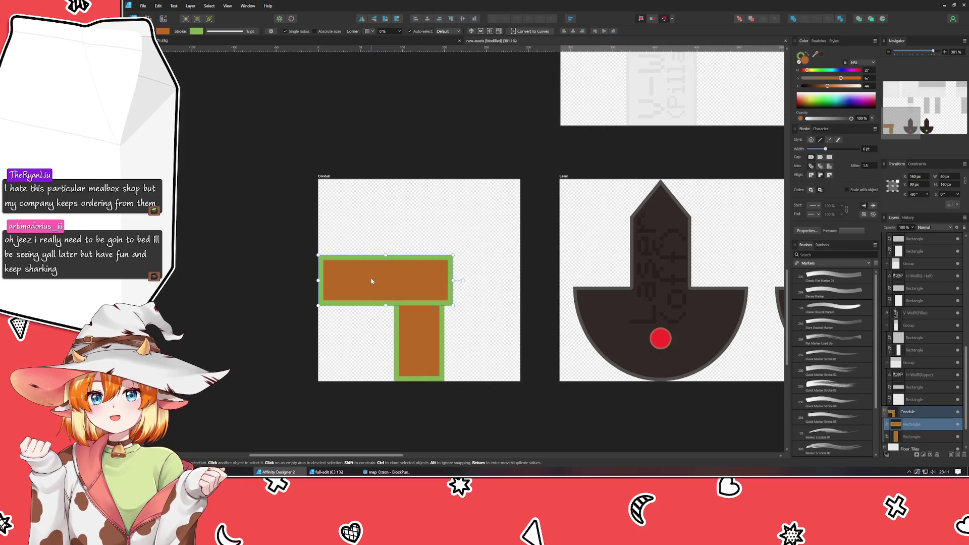
pyautogui.press('Delete')
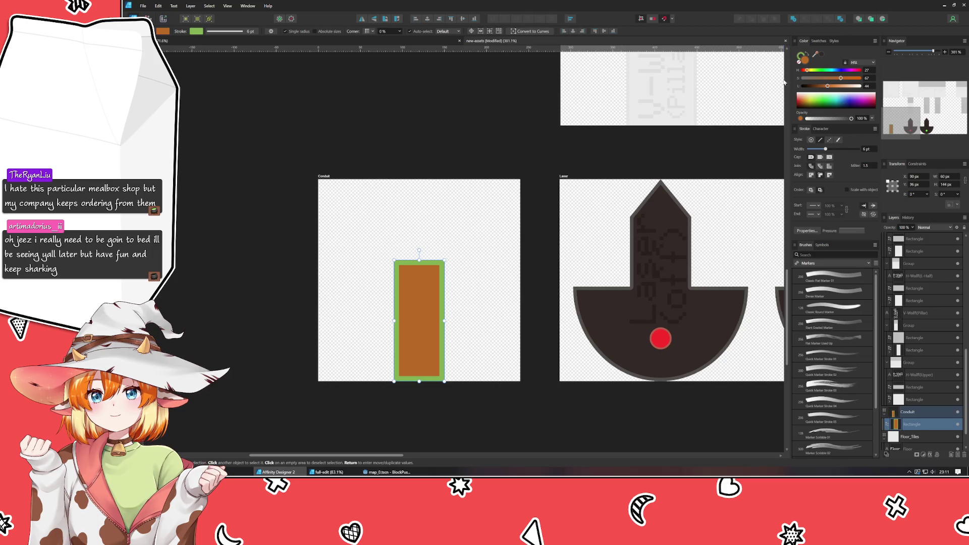
# Change the rectangle's outline colour from green to gold.
pyautogui.click(800, 56)
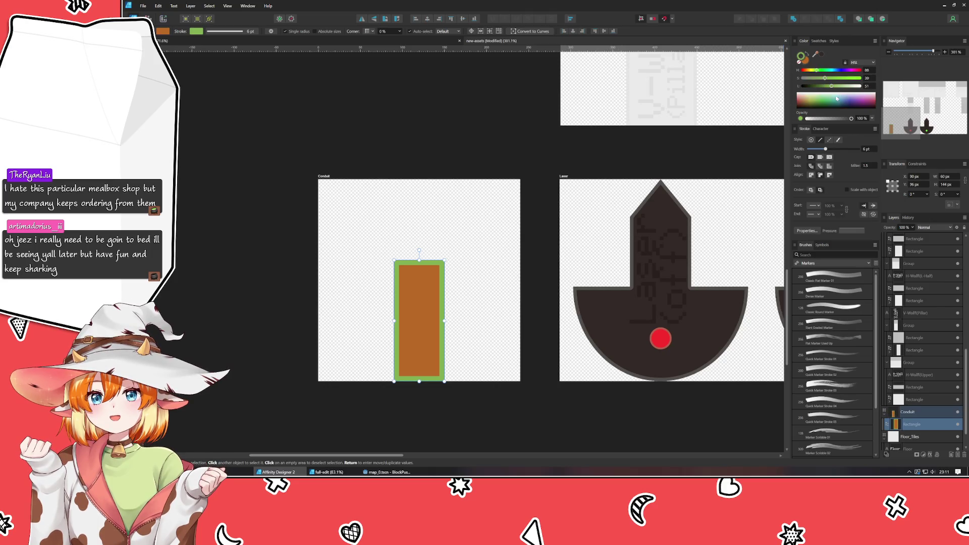
pyautogui.moveTo(807, 72)
pyautogui.mouseDown()
pyautogui.moveTo(836, 81)
pyautogui.moveTo(811, 72)
pyautogui.moveTo(813, 87)
pyautogui.moveTo(868, 80)
pyautogui.moveTo(808, 73)
pyautogui.moveTo(826, 89)
pyautogui.mouseUp()
pyautogui.click(807, 63)
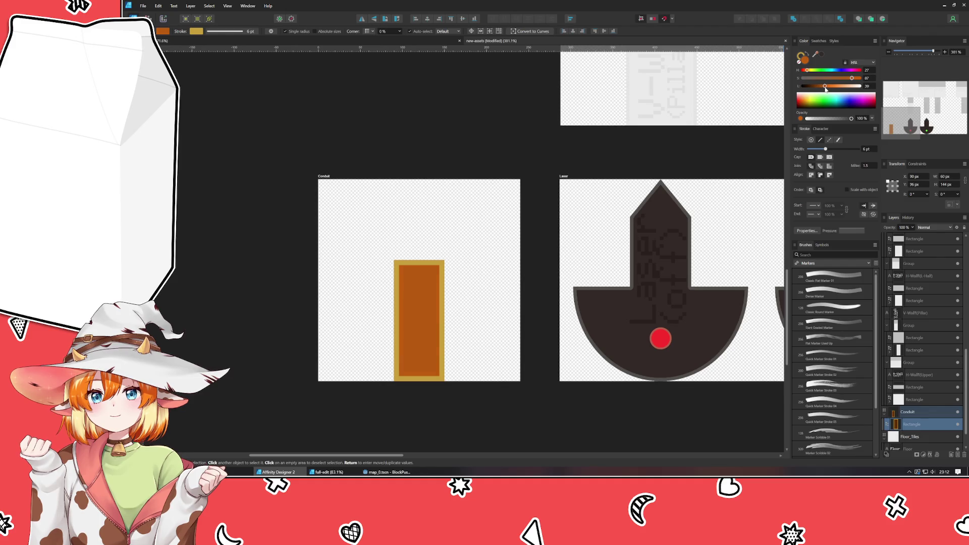
pyautogui.click(475, 266)
pyautogui.click(426, 297)
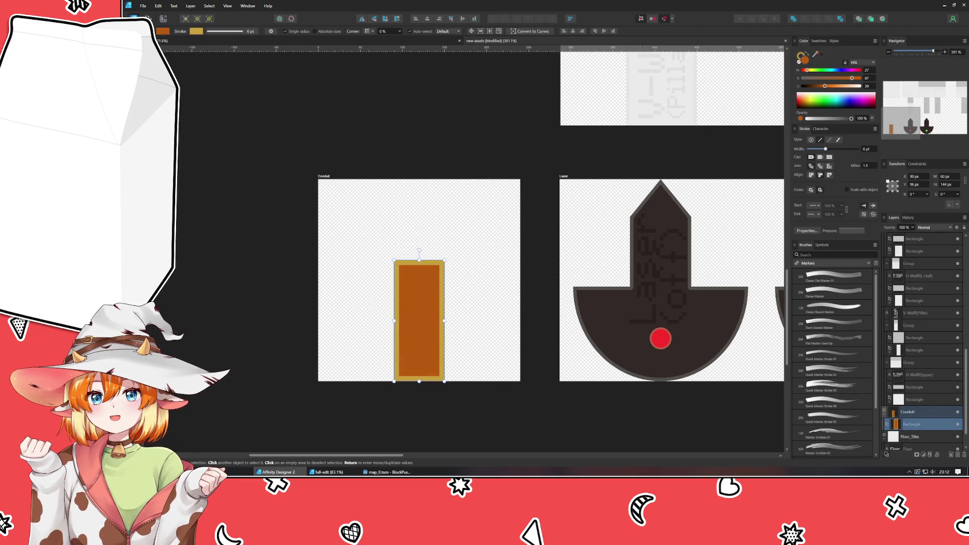
# Trim the Conduit bar's top and bottom edges to a height of about 138 px.
pyautogui.press('z')
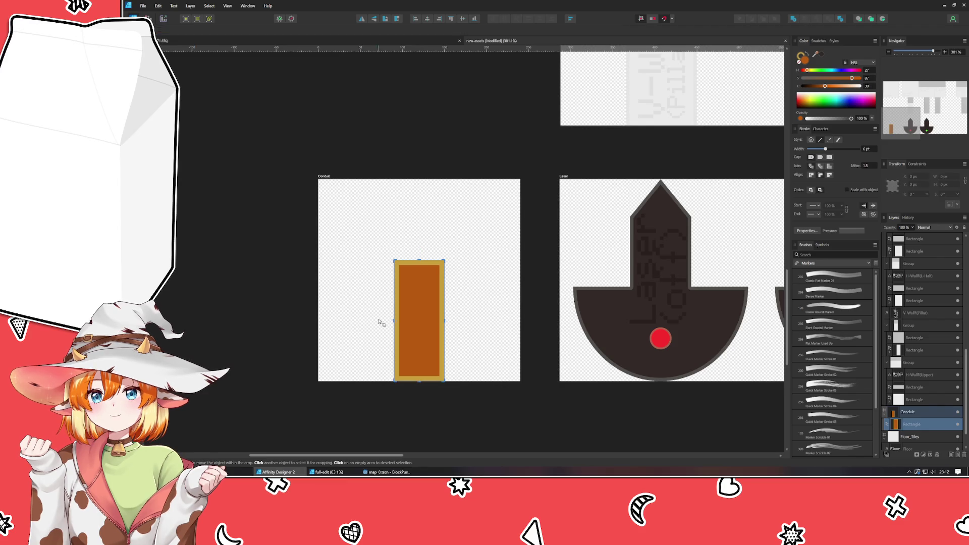
pyautogui.click(382, 321)
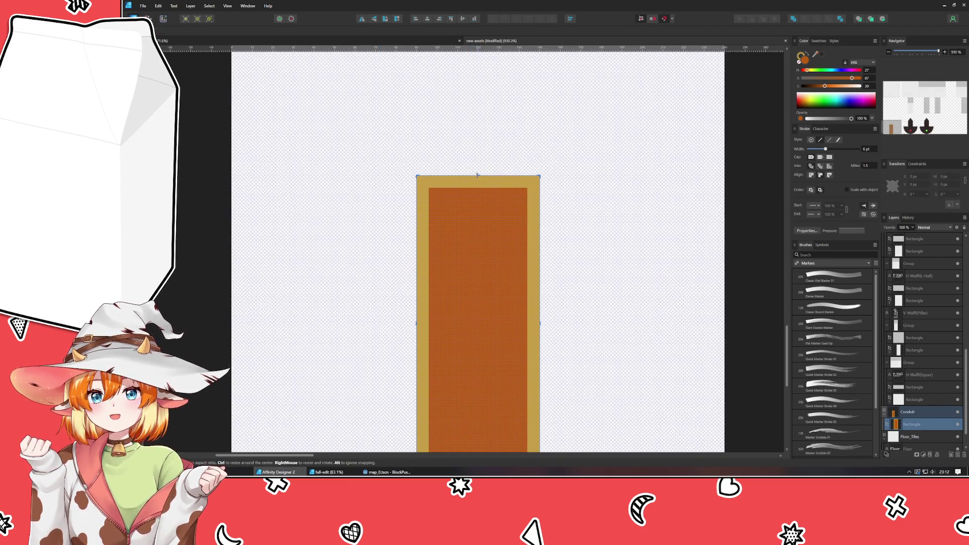
pyautogui.moveTo(478, 177); pyautogui.dragTo(478, 187)
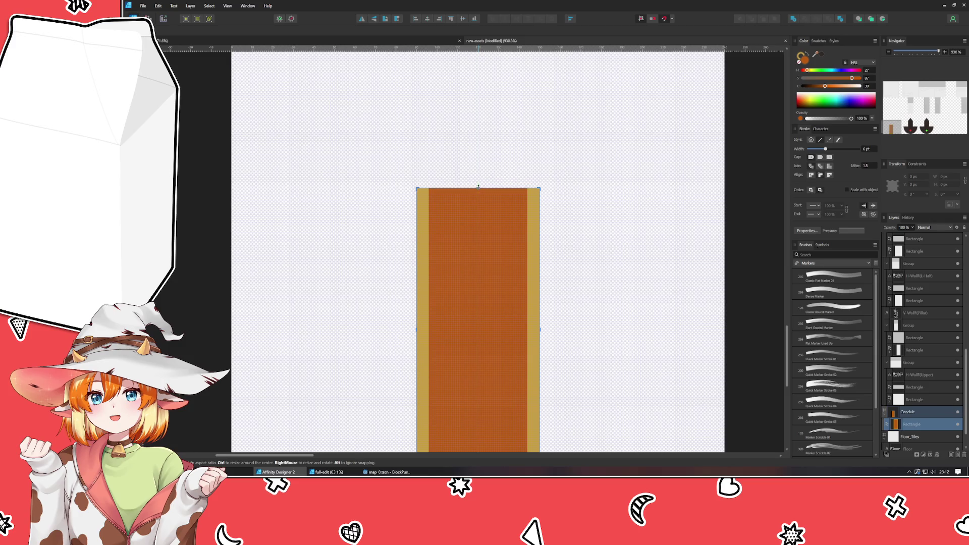
pyautogui.scroll(-5, 454, 262)
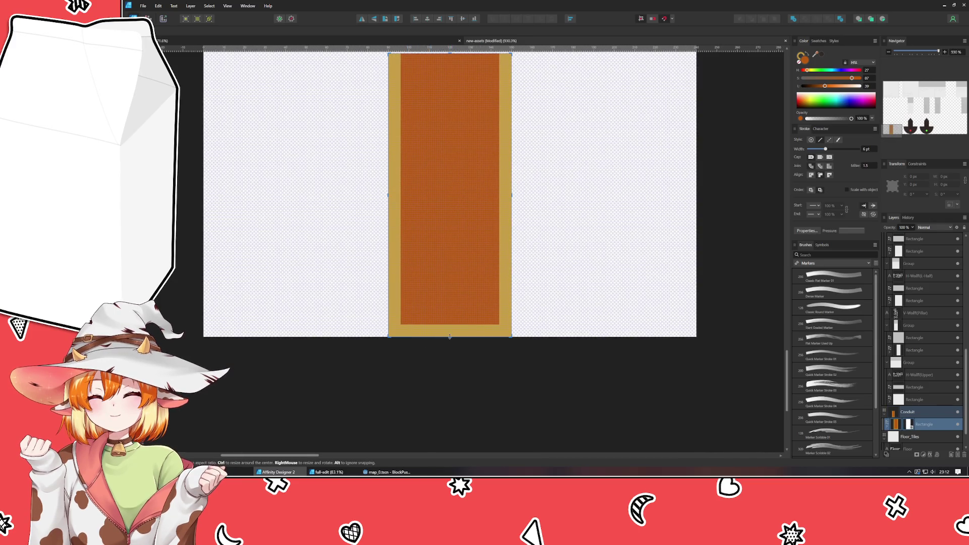
pyautogui.moveTo(448, 337); pyautogui.dragTo(447, 327)
pyautogui.scroll(4, 335, 252)
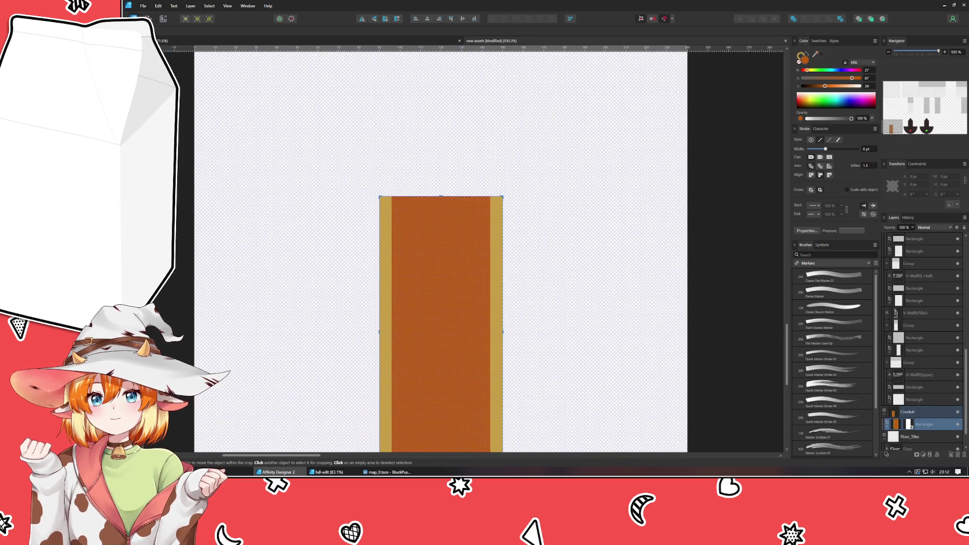
pyautogui.scroll(-4, 514, 298)
pyautogui.moveTo(513, 331); pyautogui.dragTo(480, 296)
pyautogui.scroll(5, 494, 352)
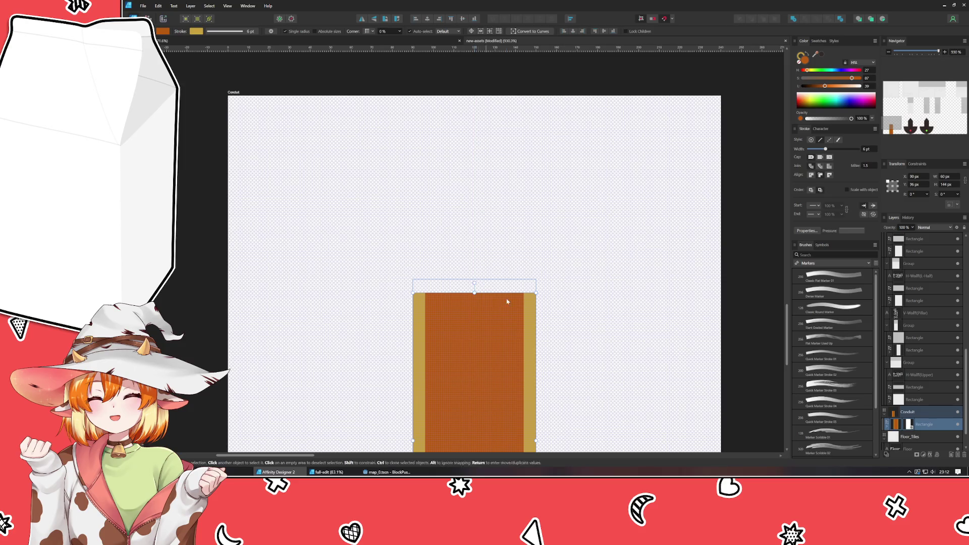
pyautogui.scroll(-5, 507, 301)
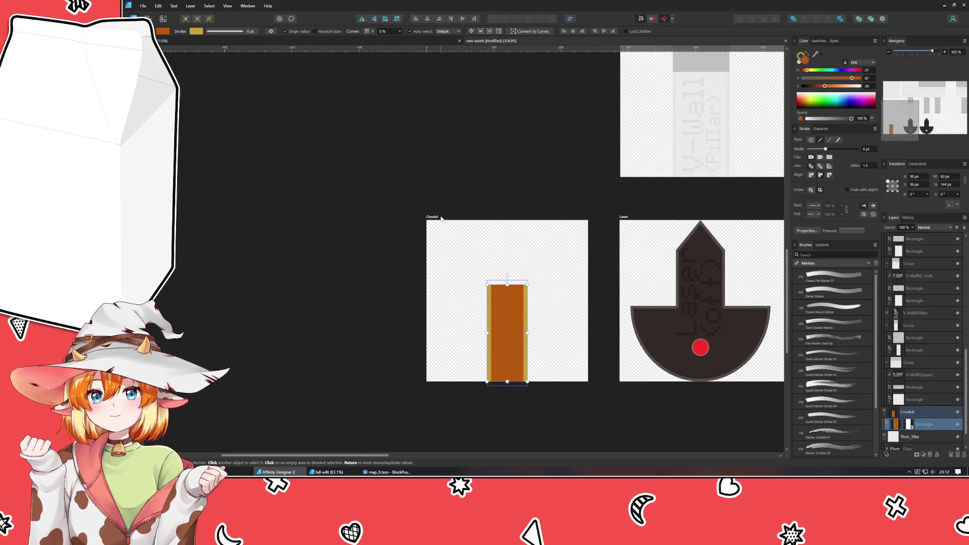
# Move the Conduit artboard up and left, level with the Laser artboard.
pyautogui.click(441, 218)
pyautogui.moveTo(441, 218)
pyautogui.mouseDown()
pyautogui.moveTo(293, 182)
pyautogui.moveTo(295, 168)
pyautogui.moveTo(289, 216)
pyautogui.mouseUp()
pyautogui.scroll(-3, 502, 218)
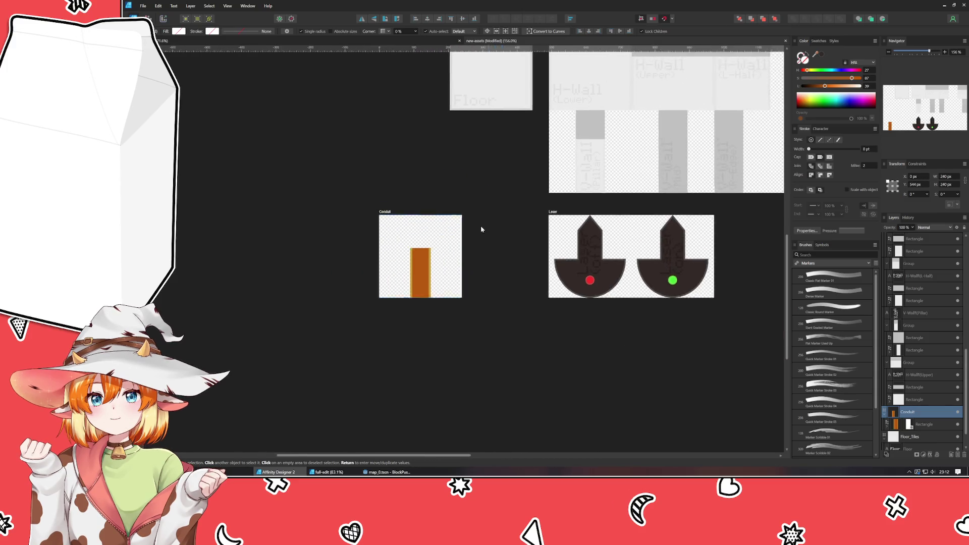
# Place the Laser artboard below Conduit and set its X position to 0.
pyautogui.moveTo(503, 245)
pyautogui.mouseDown()
pyautogui.moveTo(329, 383)
pyautogui.moveTo(326, 362)
pyautogui.mouseUp()
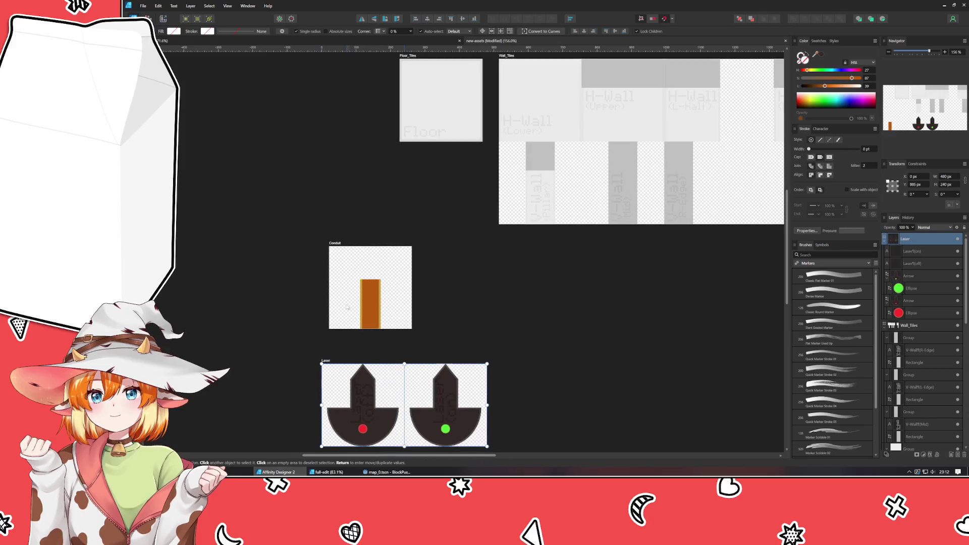
pyautogui.moveTo(340, 243); pyautogui.dragTo(331, 252)
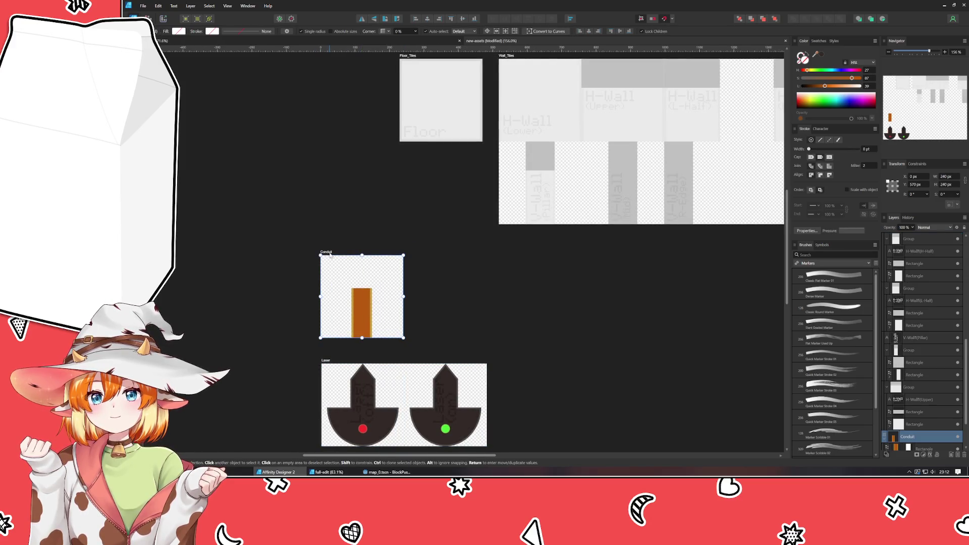
pyautogui.click(328, 359)
pyautogui.click(919, 177)
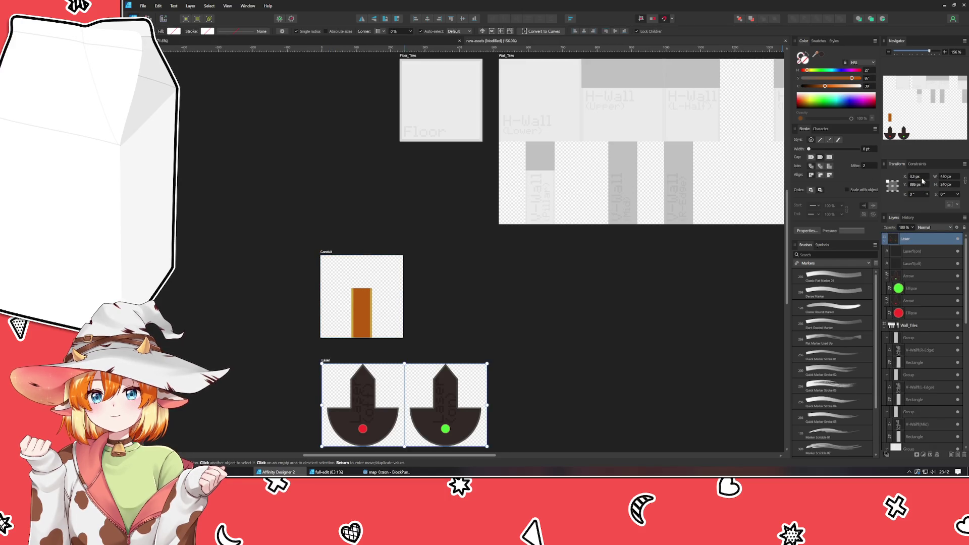
pyautogui.write('0')
pyautogui.press('Return')
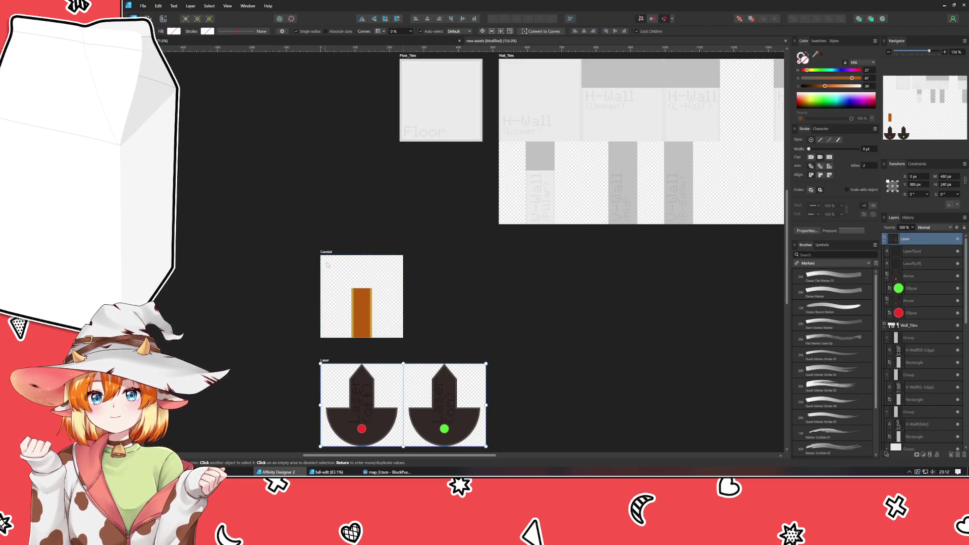
# Widen Conduit to 720 px and add vertical guides at 240 and 480 px.
pyautogui.click(327, 264)
pyautogui.click(947, 176)
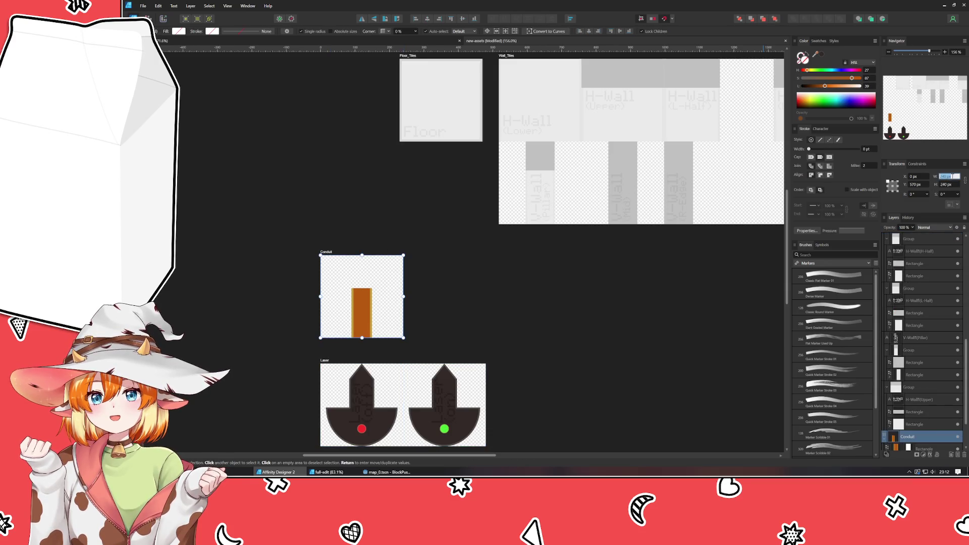
pyautogui.write('270')
pyautogui.press('Return')
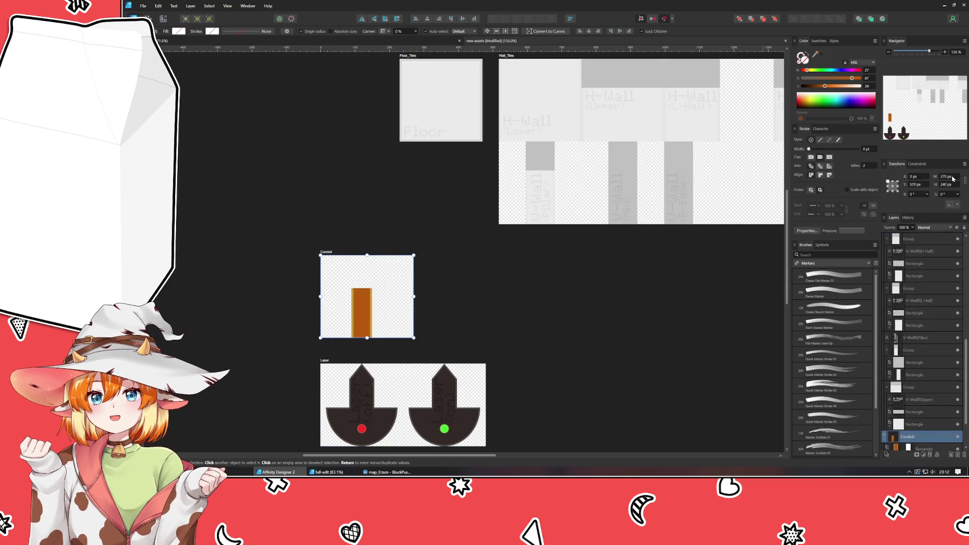
pyautogui.click(953, 179)
pyautogui.write('720')
pyautogui.press('Return')
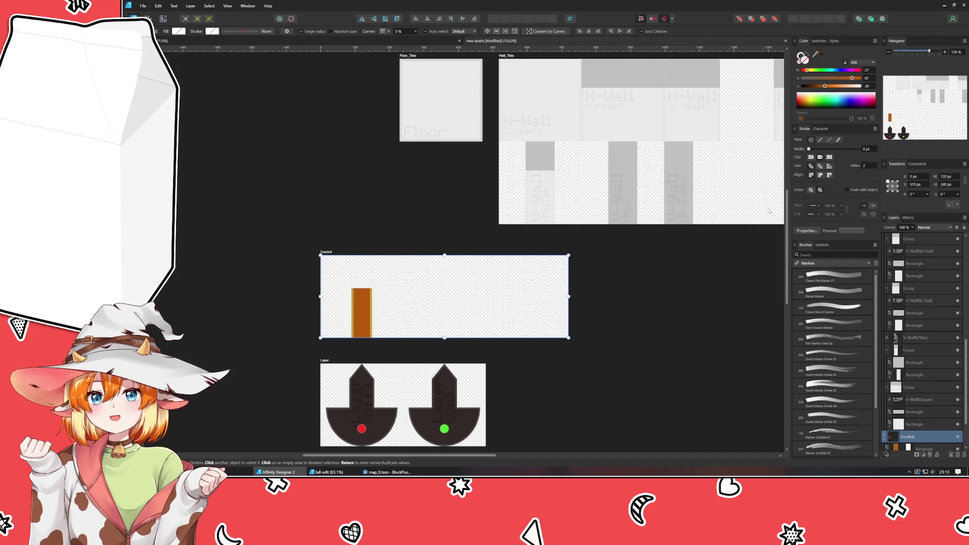
pyautogui.moveTo(159, 313); pyautogui.dragTo(403, 311)
pyautogui.moveTo(159, 311)
pyautogui.mouseDown()
pyautogui.moveTo(499, 304)
pyautogui.moveTo(486, 307)
pyautogui.mouseUp()
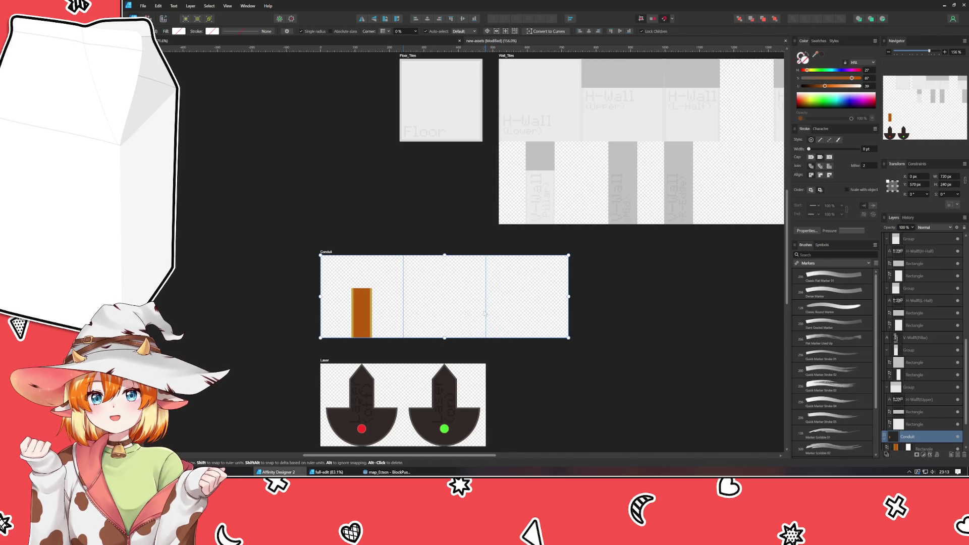
# Copy the orange bar into the middle and right cells, giving three evenly spaced bars.
pyautogui.click(371, 323)
pyautogui.keyDown('ctrl'); pyautogui.moveTo(374, 323); pyautogui.dragTo(446, 324); pyautogui.keyUp('ctrl')
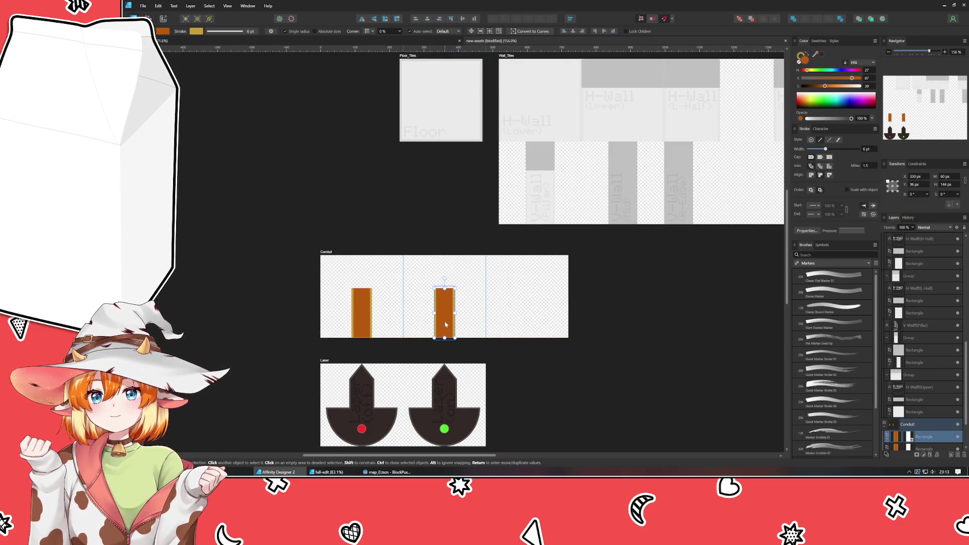
pyautogui.hotkey('ctrl', 'j')
pyautogui.click(442, 327)
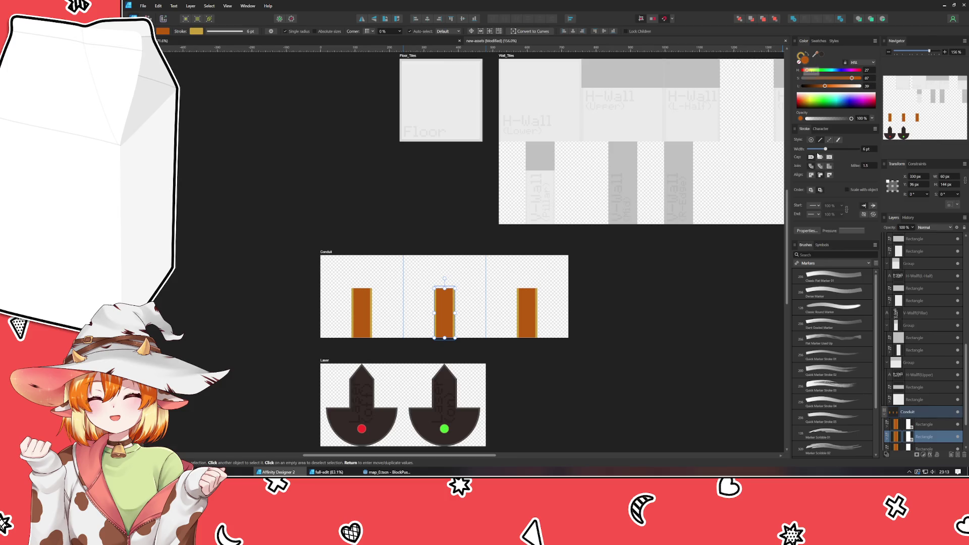
# Draw a five-point zigzag path down over the middle bar with the Pen tool.
pyautogui.press('p')
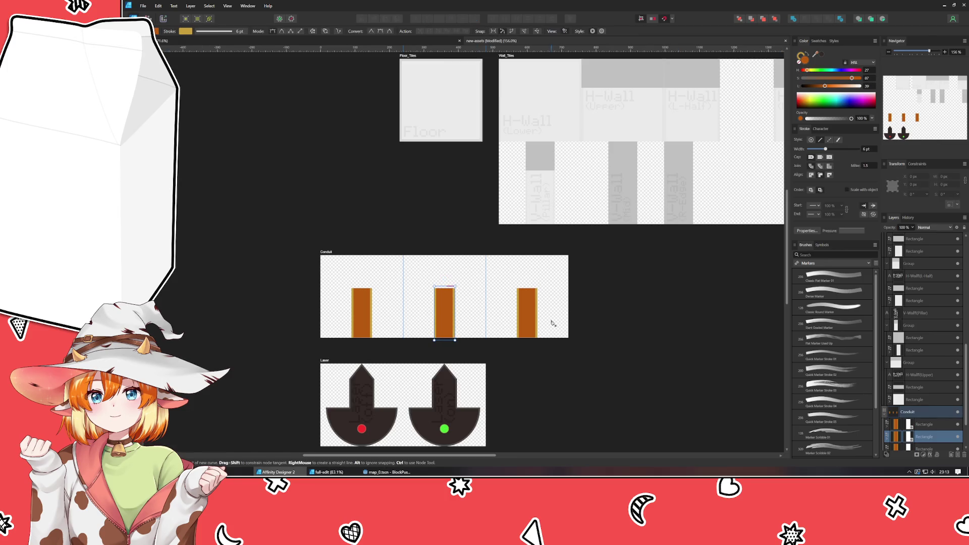
pyautogui.moveTo(459, 305); pyautogui.dragTo(458, 302)
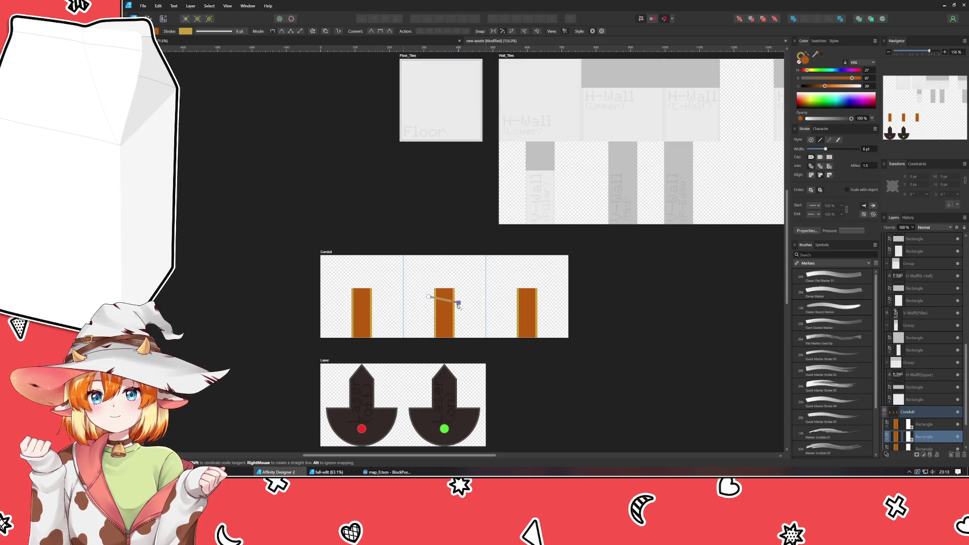
pyautogui.click(430, 313)
pyautogui.click(459, 321)
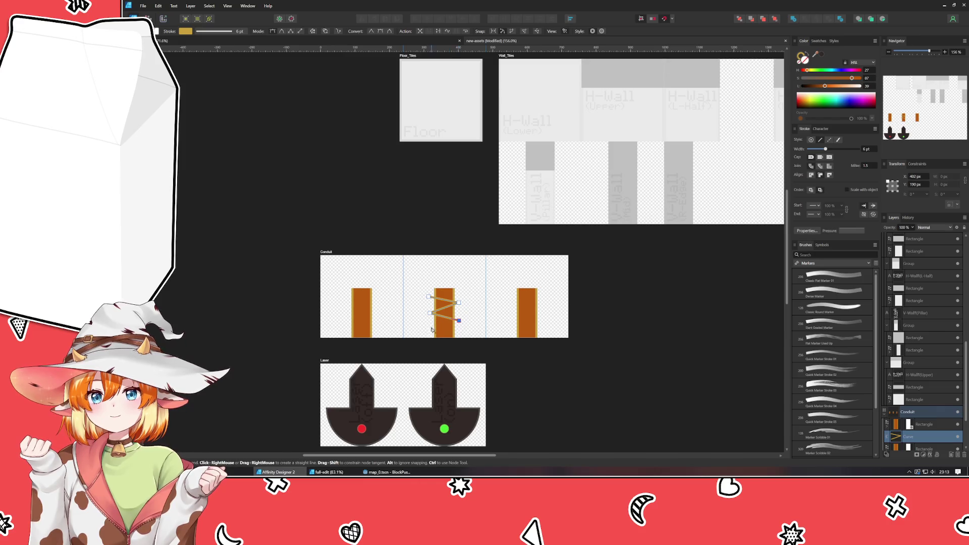
pyautogui.click(430, 328)
pyautogui.click(461, 333)
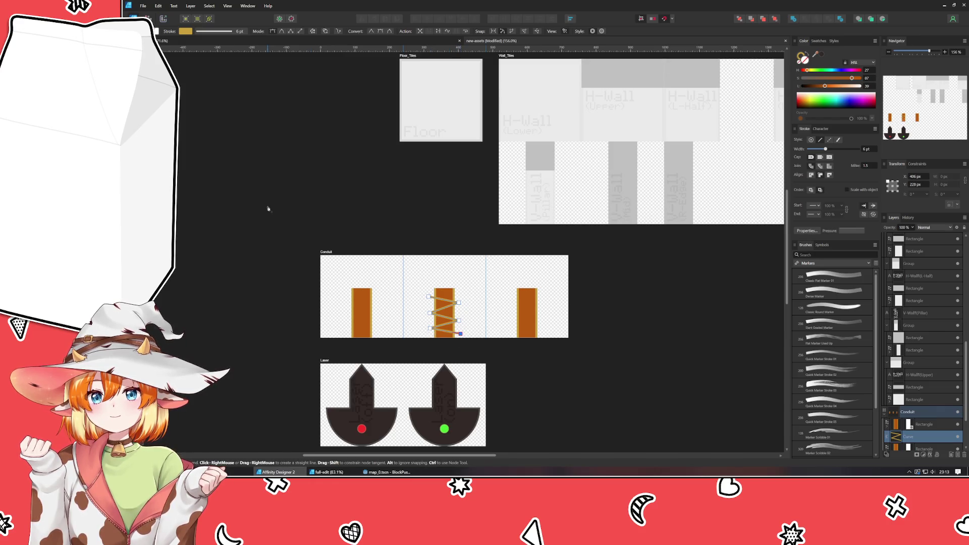
pyautogui.press('v')
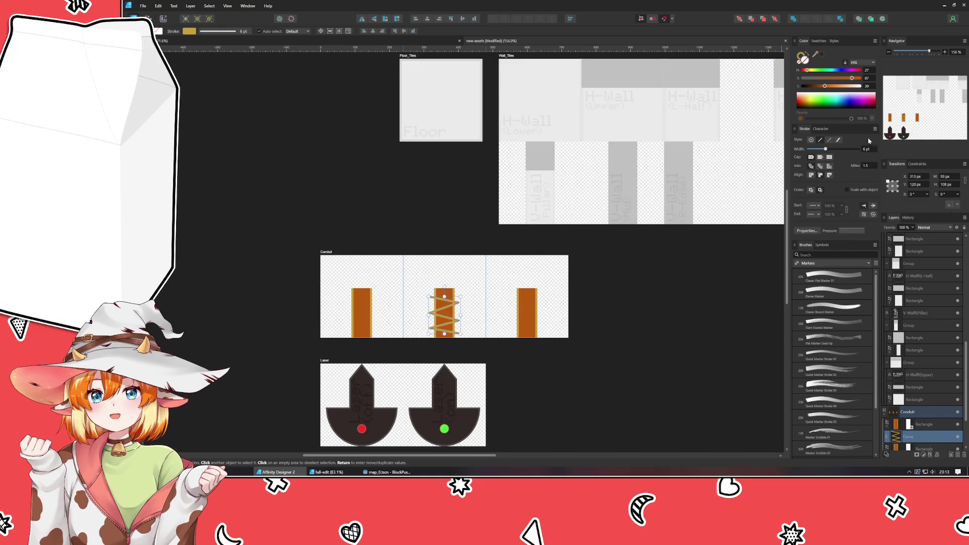
# Make the zigzag bright yellow, clip it inside the middle bar and stretch it to full height.
pyautogui.scroll(6, 870, 149)
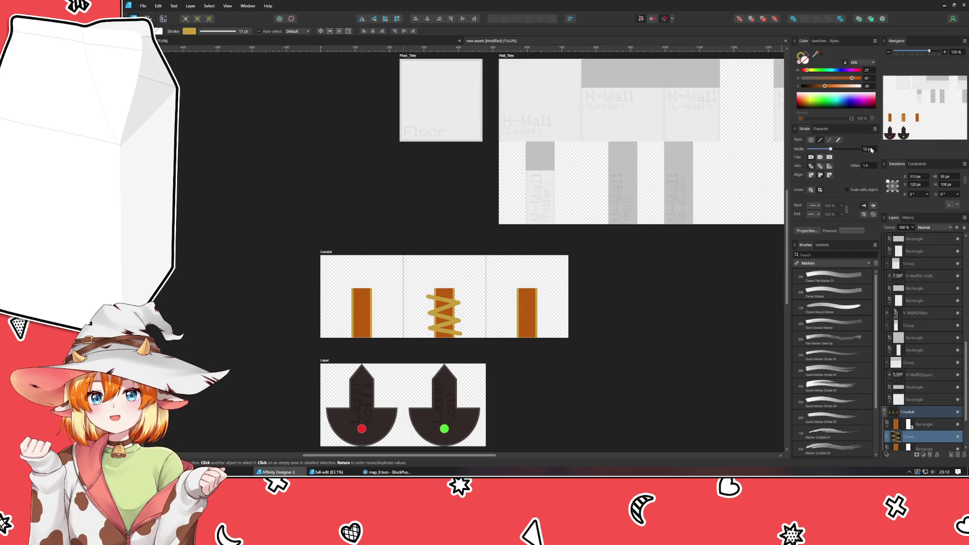
pyautogui.click(806, 99)
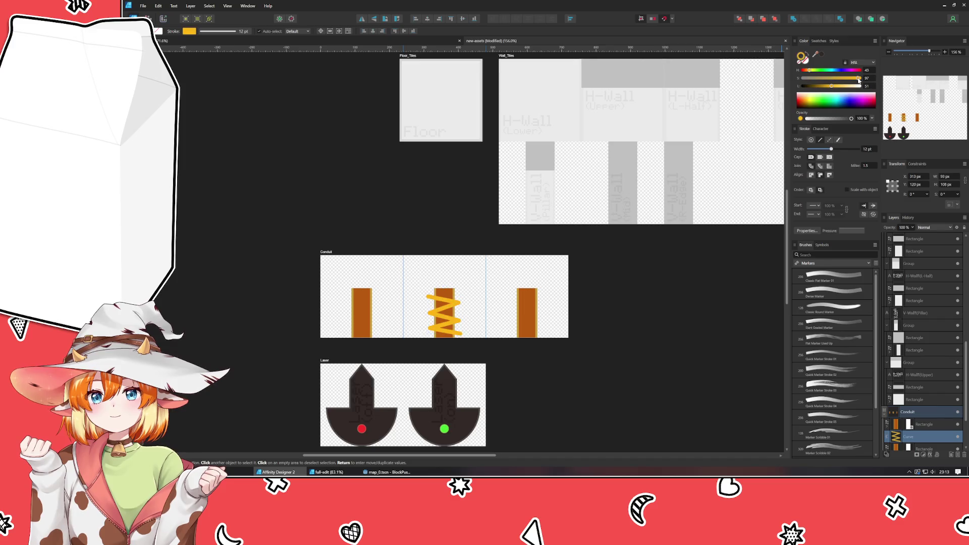
pyautogui.moveTo(853, 79)
pyautogui.mouseDown()
pyautogui.moveTo(862, 81)
pyautogui.moveTo(812, 76)
pyautogui.mouseUp()
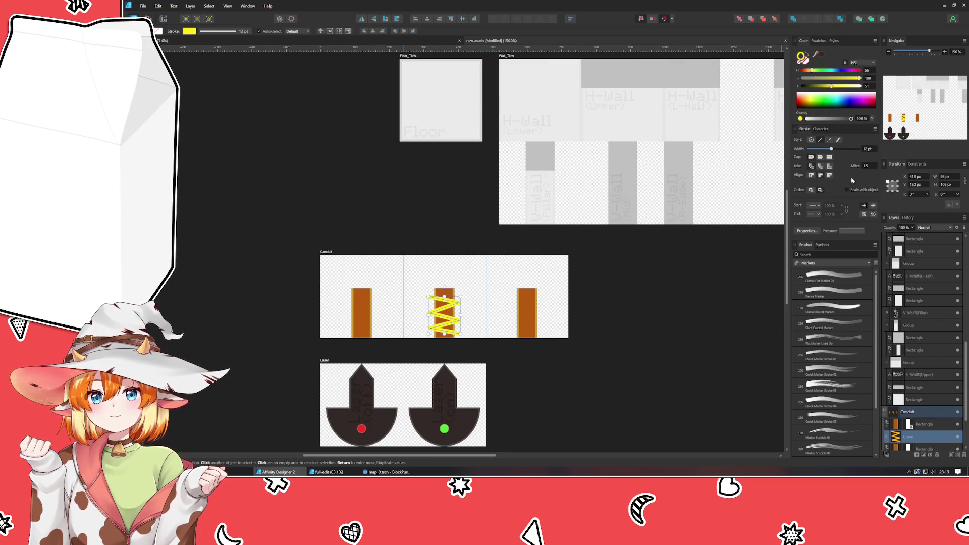
pyautogui.scroll(-2, 902, 379)
pyautogui.moveTo(919, 404); pyautogui.dragTo(916, 412)
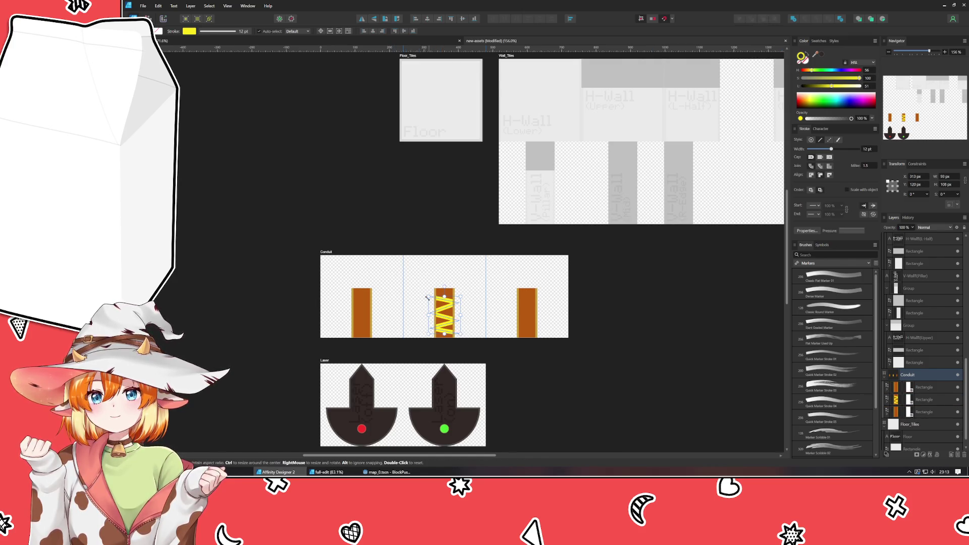
pyautogui.moveTo(445, 296); pyautogui.dragTo(445, 290)
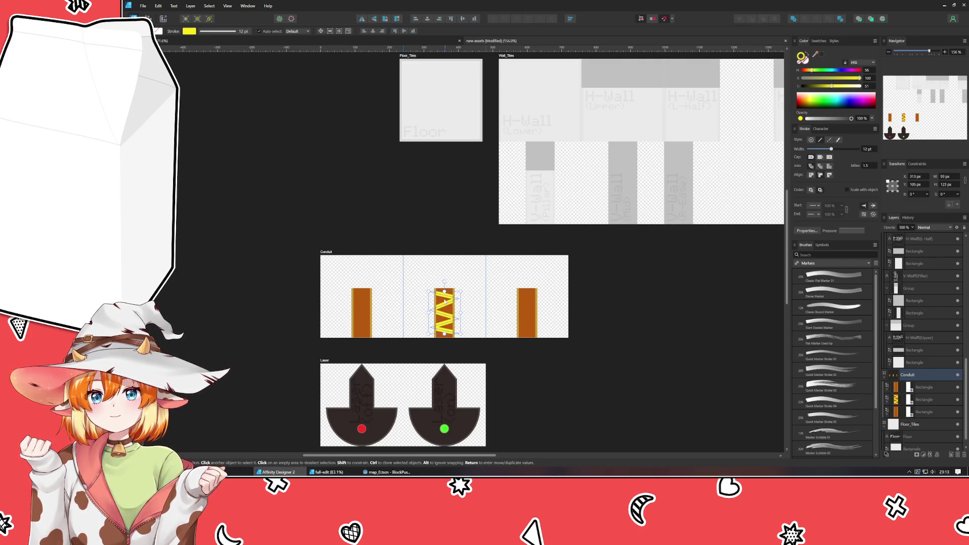
pyautogui.moveTo(445, 334); pyautogui.dragTo(444, 338)
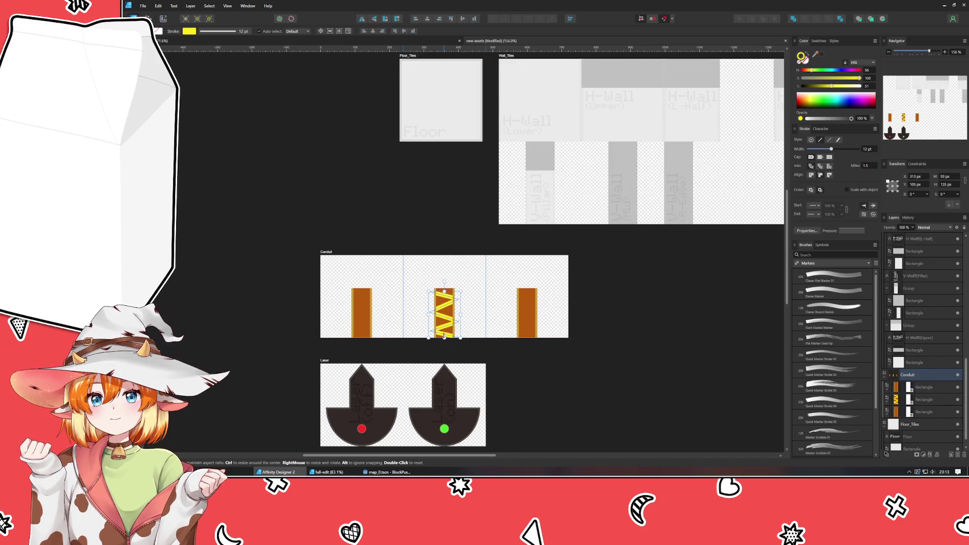
# Extend the yellow zigzag in the middle pillar with an extra node at the bottom.
pyautogui.click(492, 298)
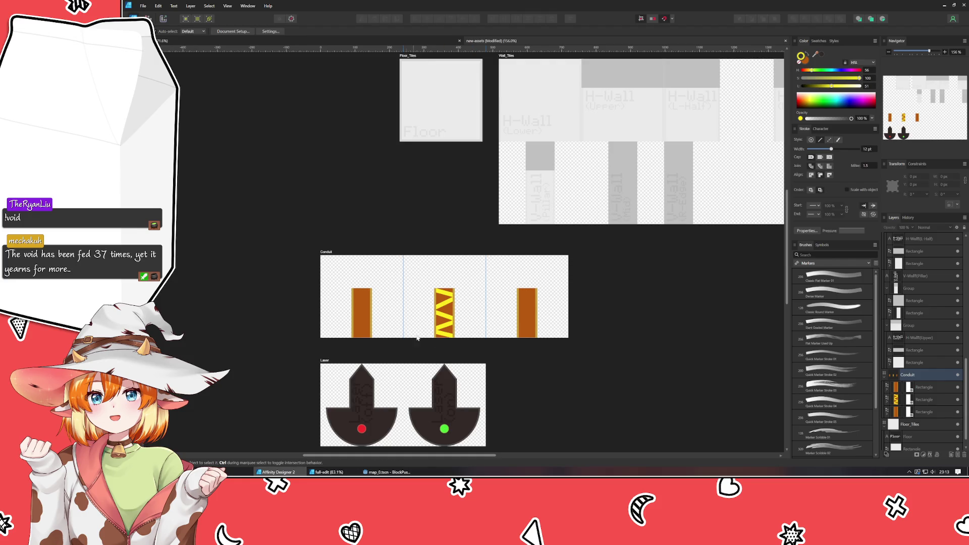
pyautogui.click(444, 327)
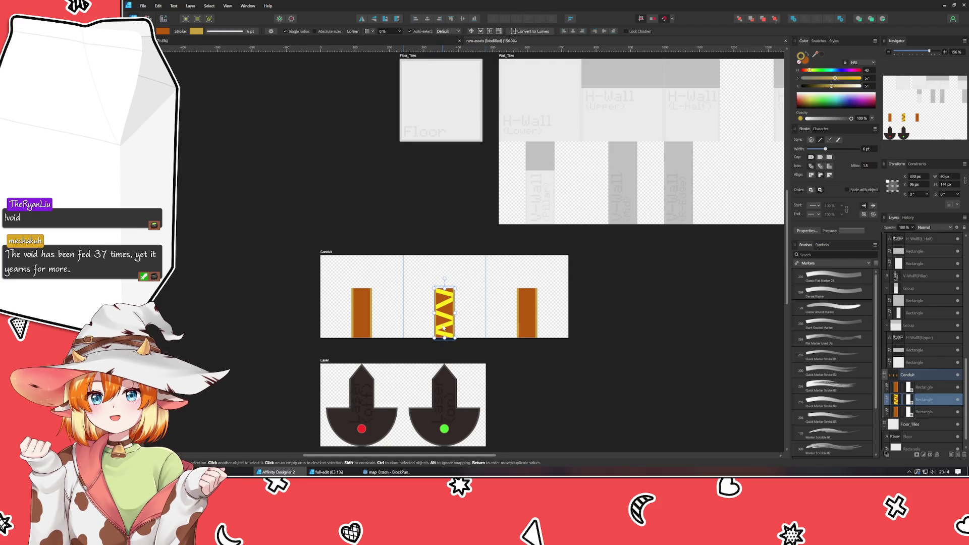
pyautogui.doubleClick(444, 328)
pyautogui.moveTo(444, 327); pyautogui.dragTo(444, 323)
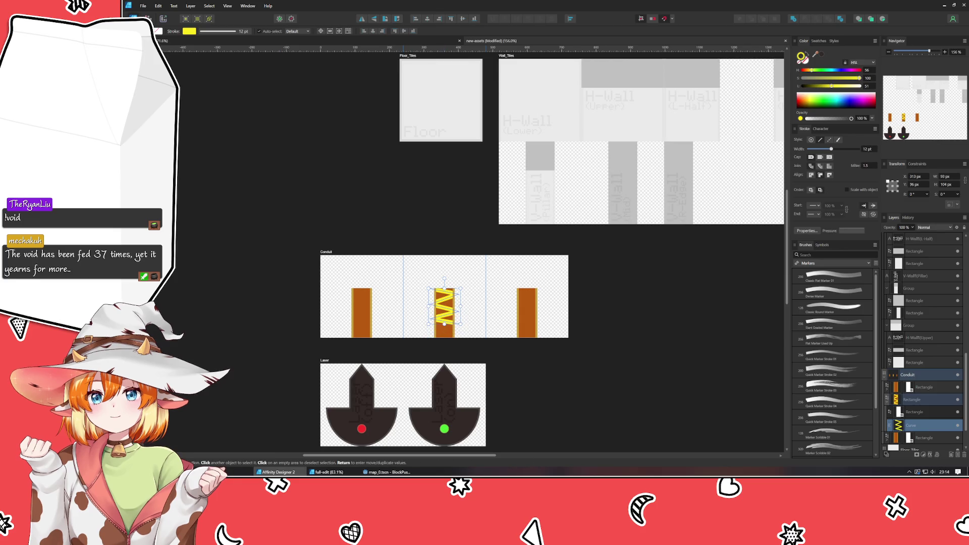
pyautogui.press('a')
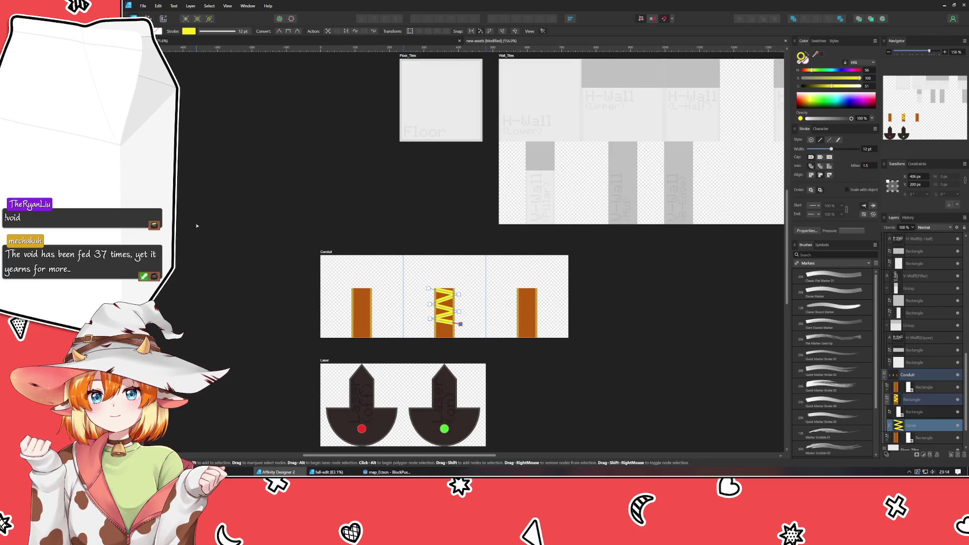
pyautogui.press('p')
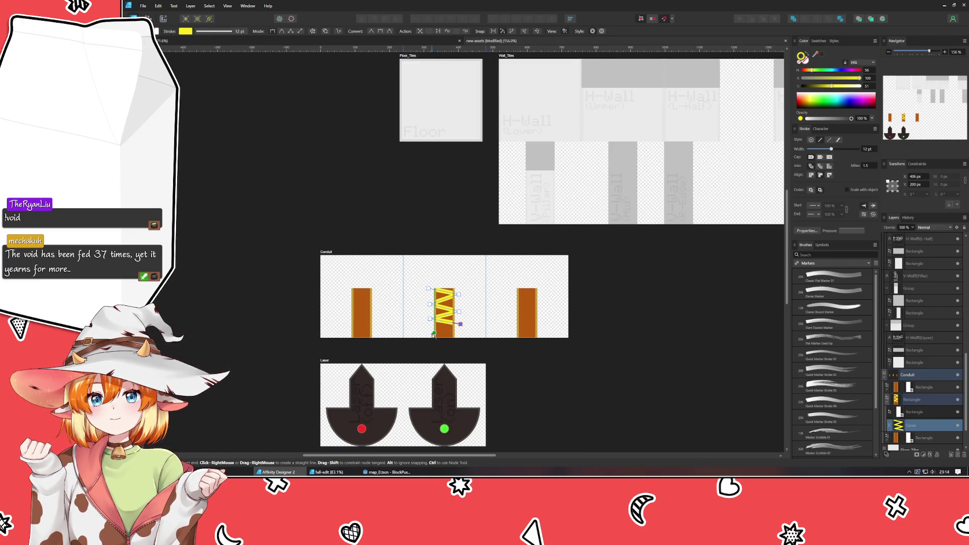
pyautogui.click(432, 335)
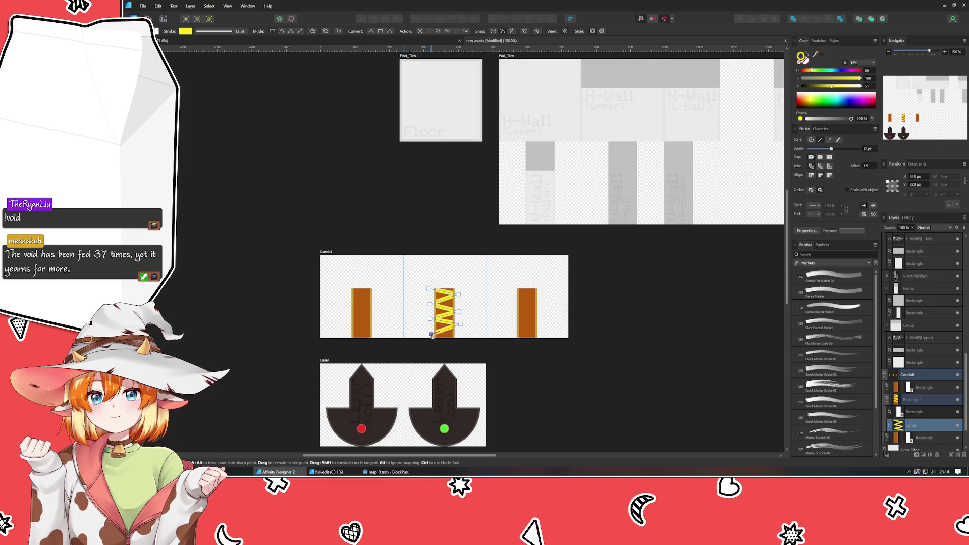
pyautogui.press('a')
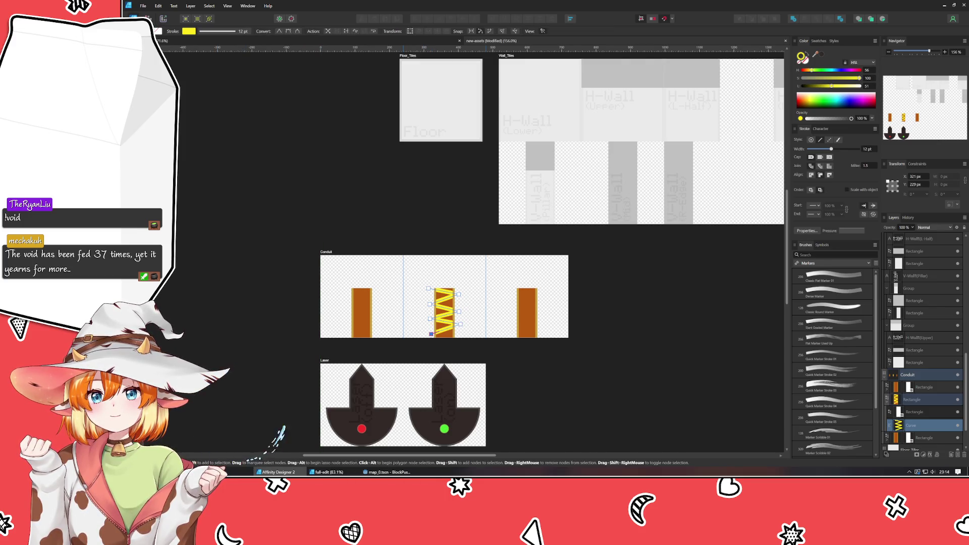
# Adjust the zigzag's nodes and stretch it taller toward the bottom of the bar.
pyautogui.click(459, 327)
pyautogui.keyDown('shift'); pyautogui.click(460, 313); pyautogui.keyUp('shift')
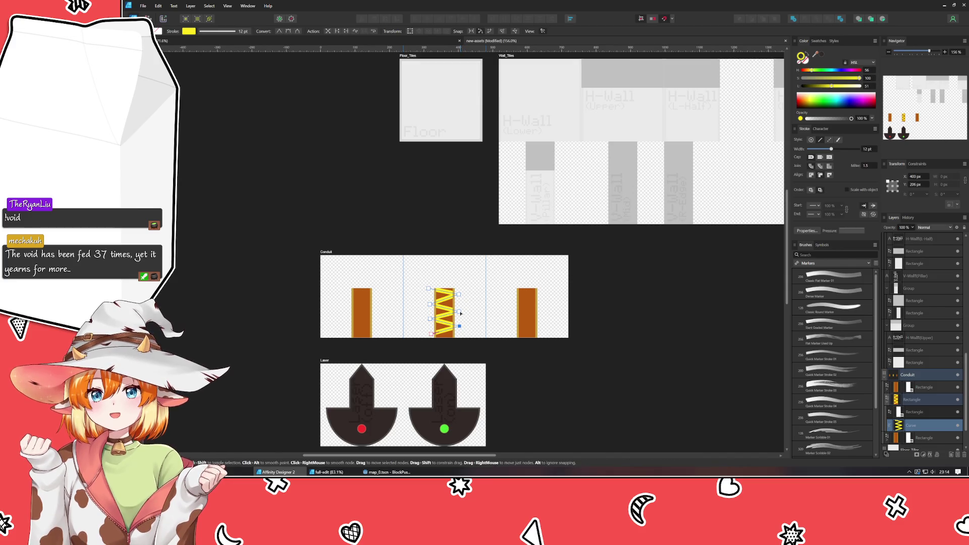
pyautogui.click(460, 312)
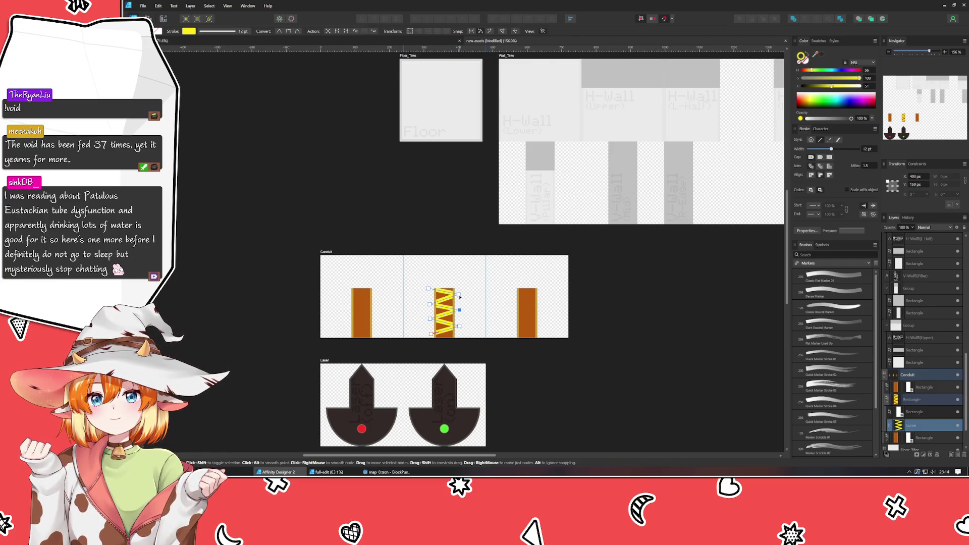
pyautogui.click(459, 295)
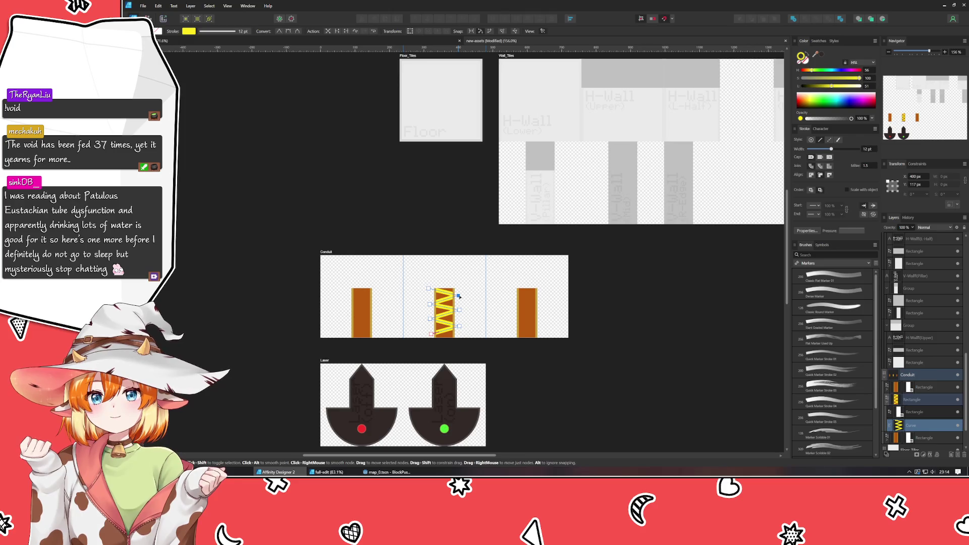
pyautogui.click(429, 290)
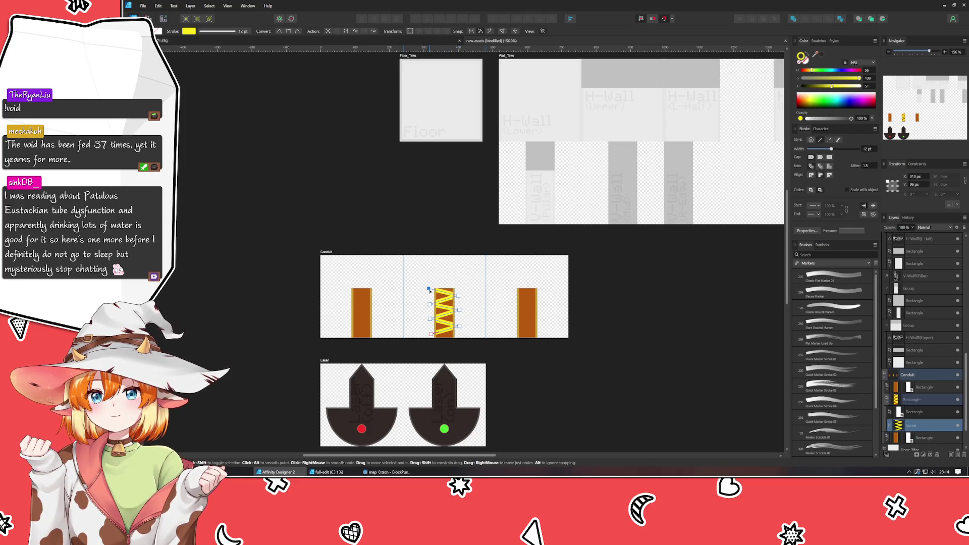
pyautogui.moveTo(429, 290); pyautogui.dragTo(432, 291)
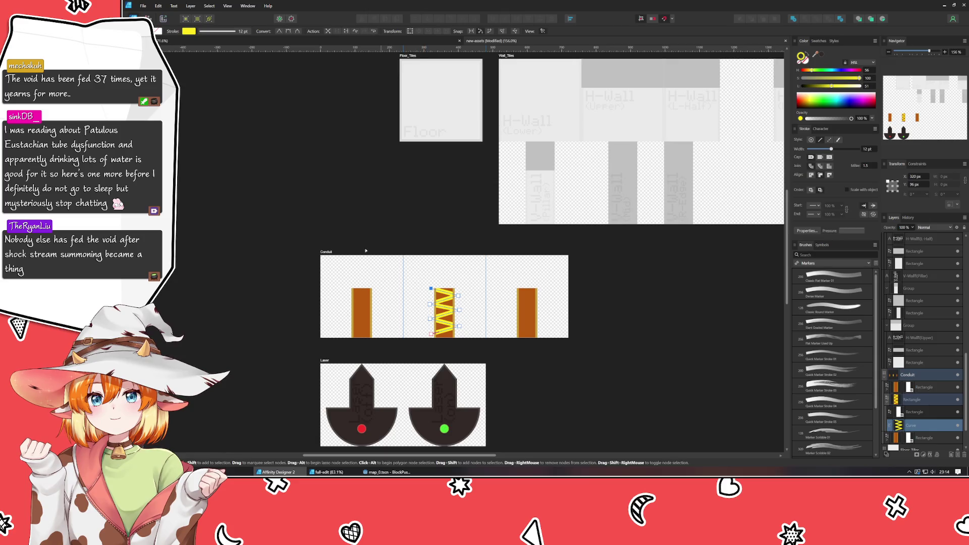
pyautogui.press('v')
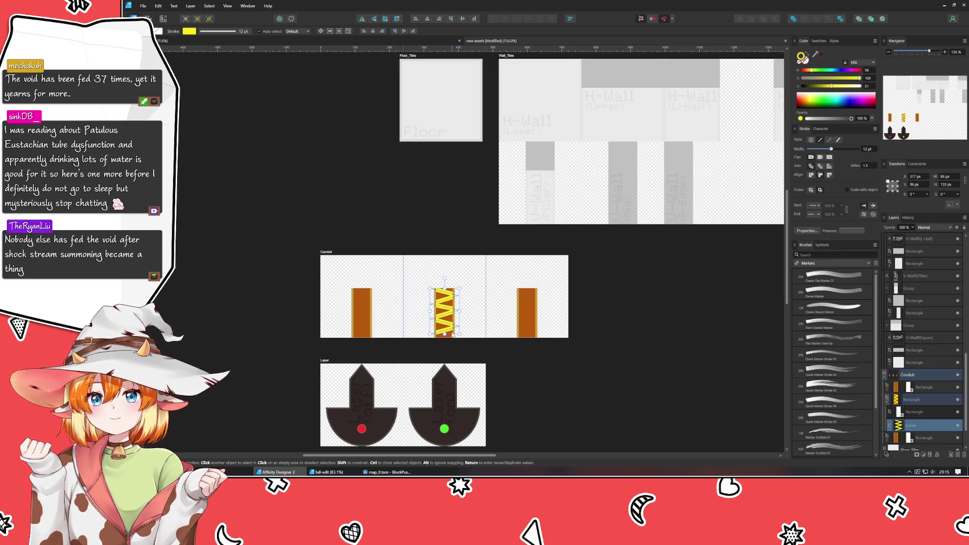
pyautogui.moveTo(444, 334); pyautogui.dragTo(421, 351)
pyautogui.click(429, 340)
# Set the middle pillar's zigzag line to a 12 pt stroke.
pyautogui.scroll(3, 429, 339)
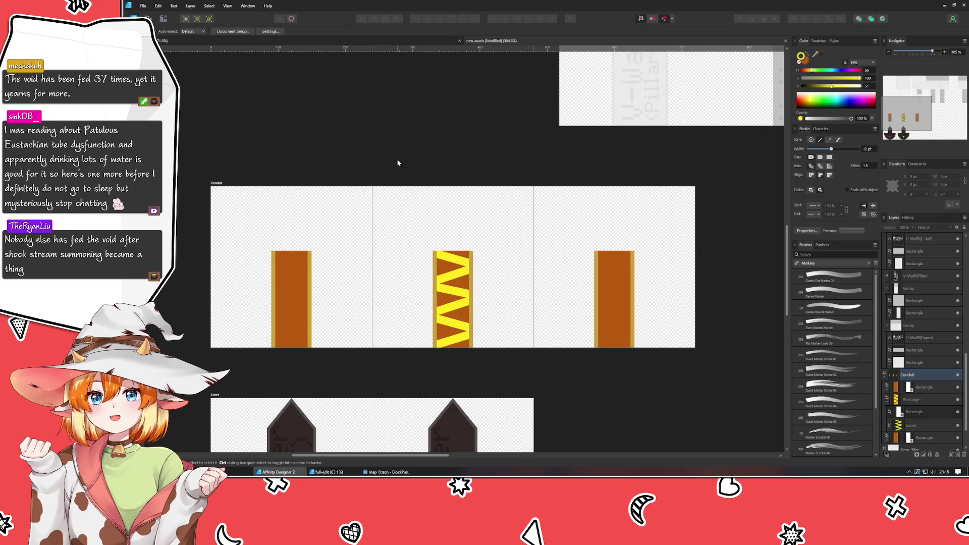
pyautogui.click(460, 303)
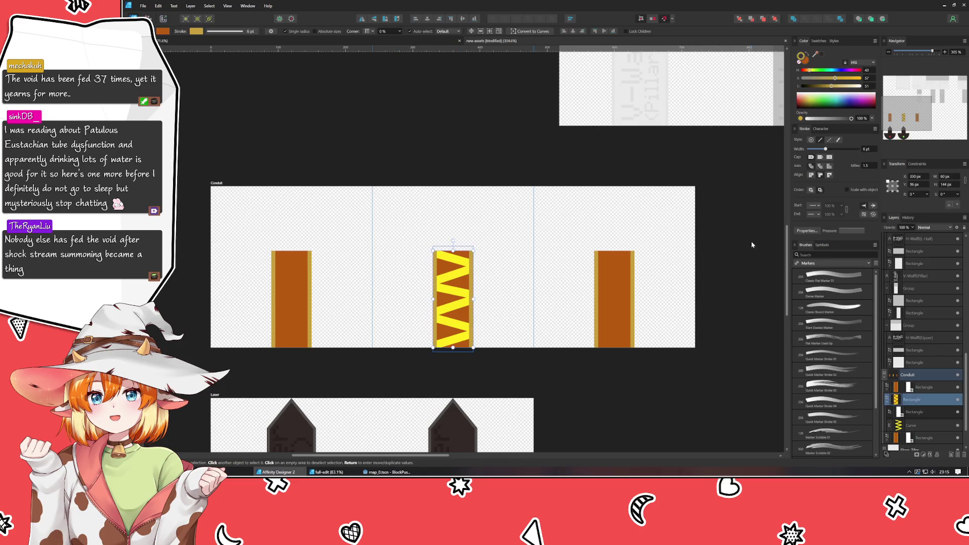
pyautogui.doubleClick(447, 283)
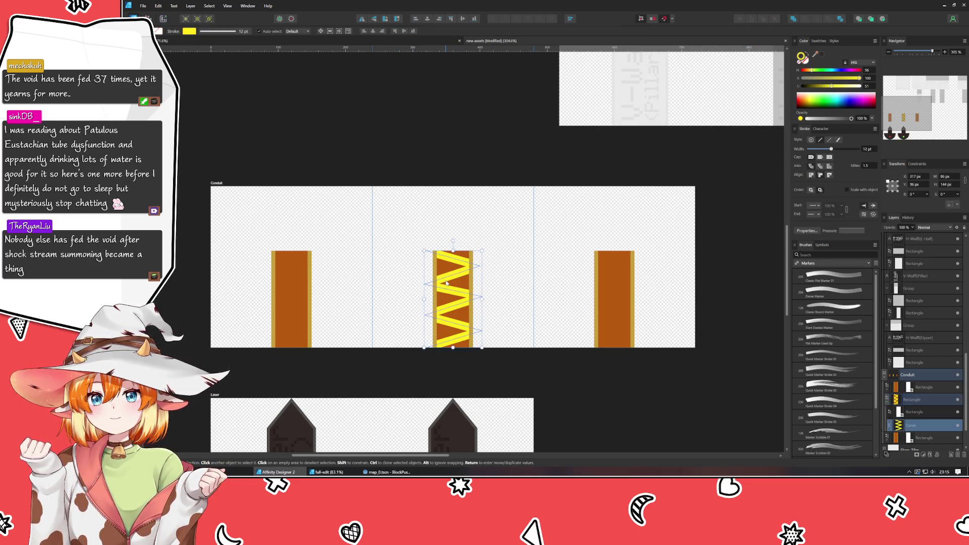
pyautogui.scroll(5, 865, 150)
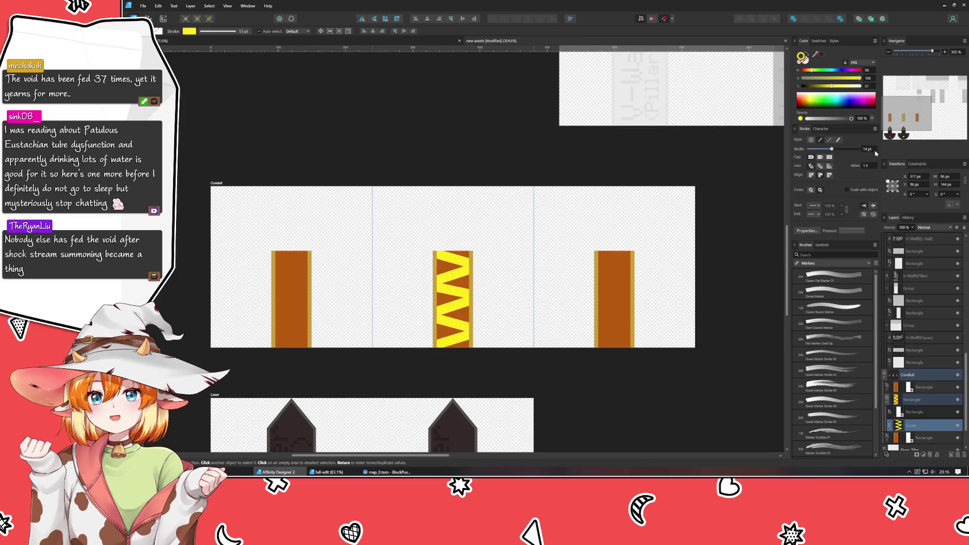
pyautogui.click(578, 413)
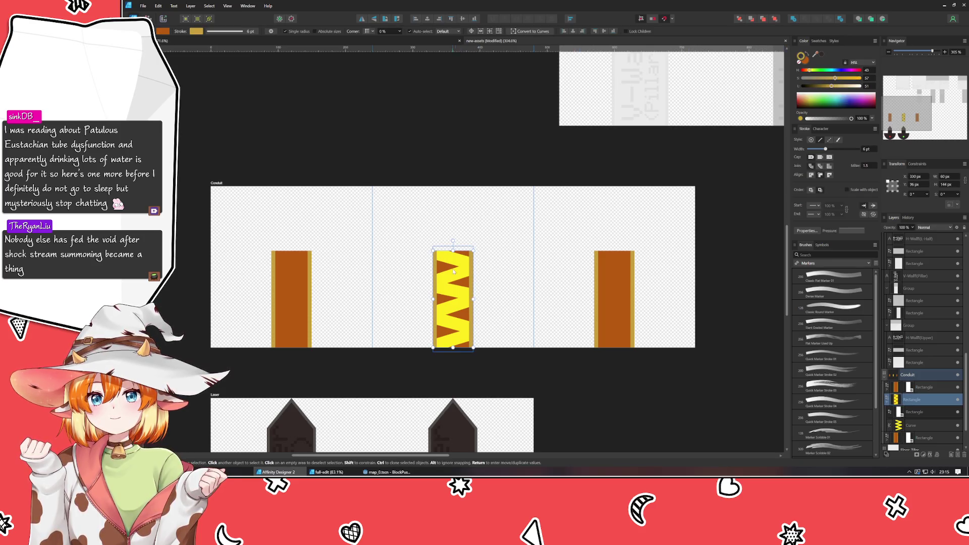
pyautogui.doubleClick(462, 302)
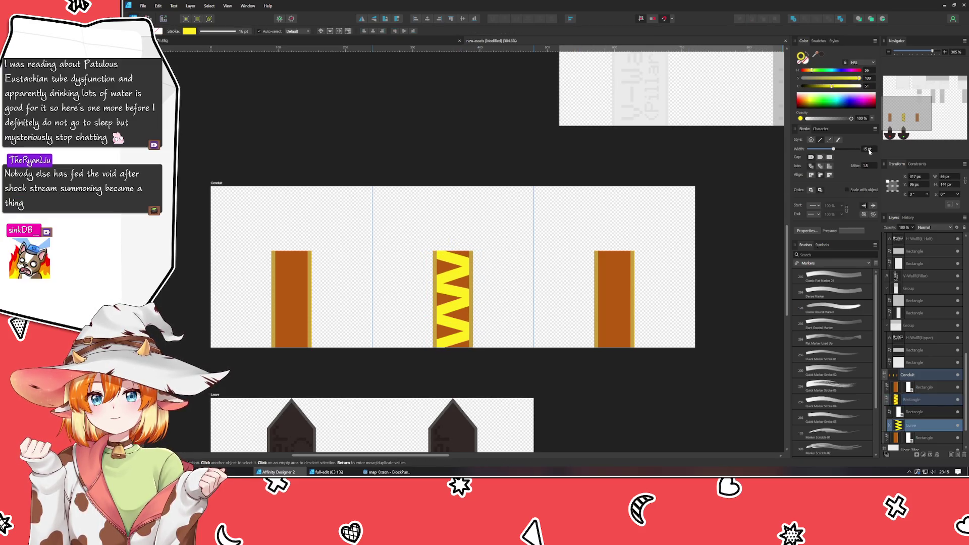
pyautogui.scroll(-5, 870, 150)
pyautogui.scroll(-1, 870, 150)
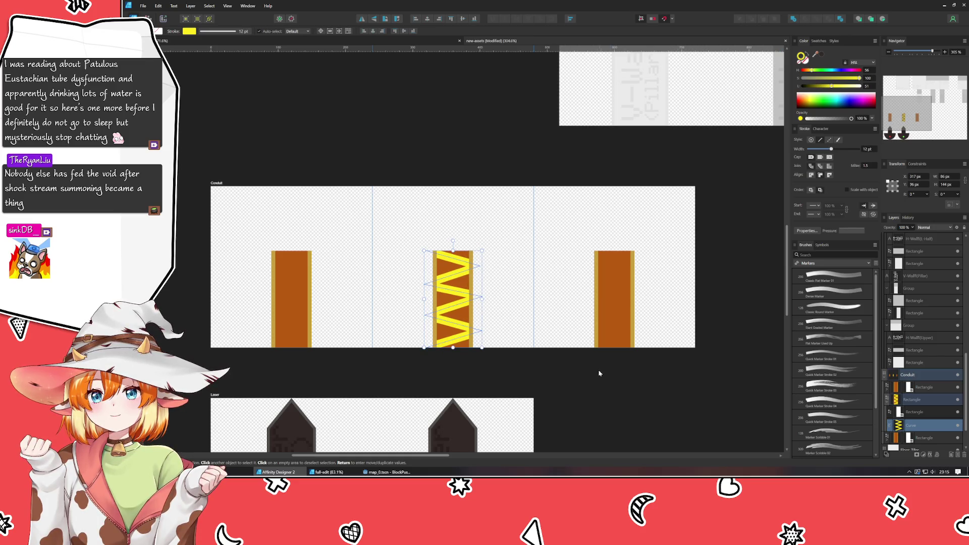
pyautogui.click(596, 385)
pyautogui.hscroll(3, 596, 385)
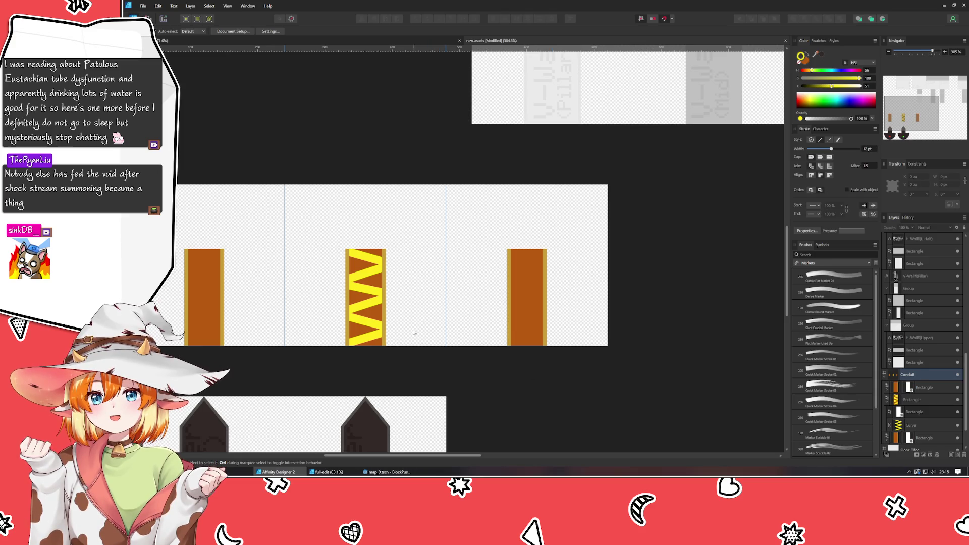
# Fill the right pillar with the yellow sampled from the zigzag.
pyautogui.click(538, 296)
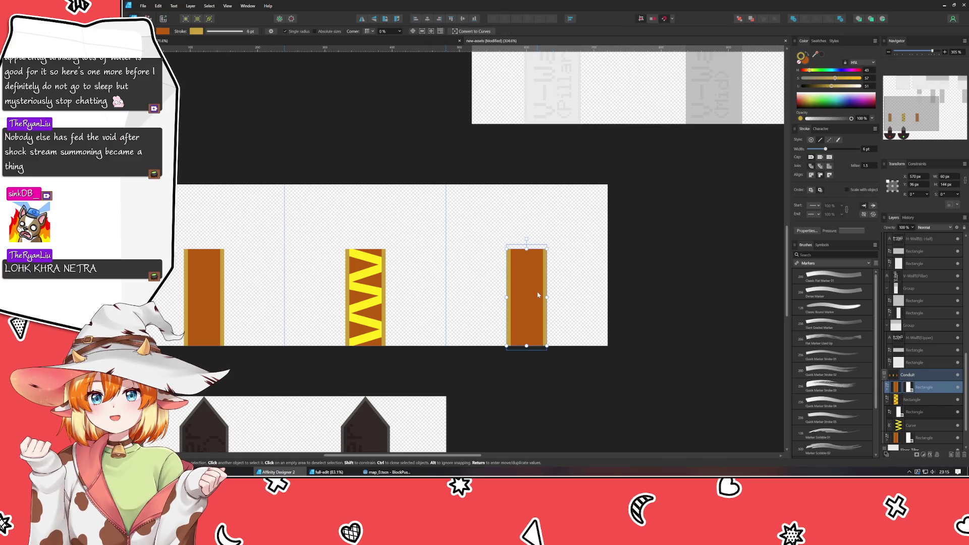
pyautogui.click(802, 56)
pyautogui.moveTo(814, 54); pyautogui.dragTo(352, 284)
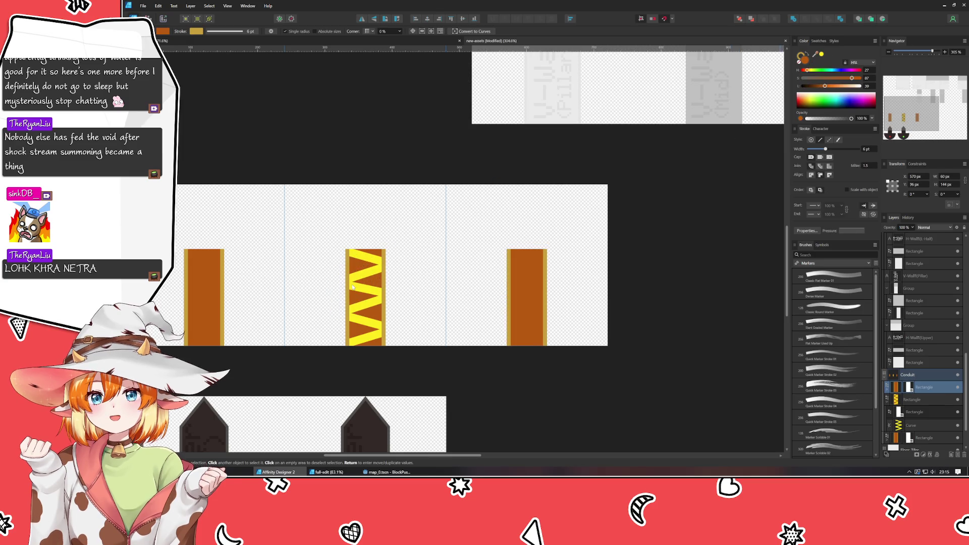
pyautogui.click(546, 404)
pyautogui.scroll(-3, 546, 404)
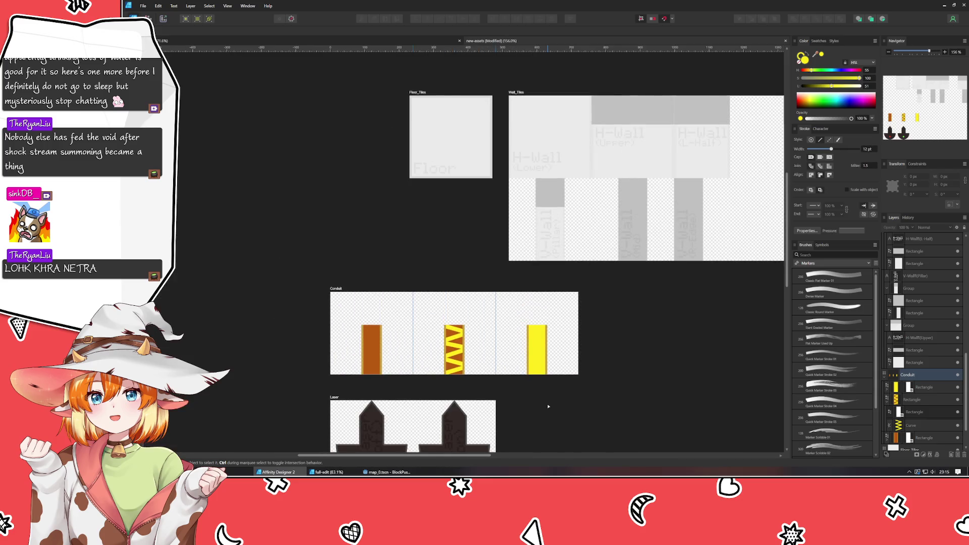
pyautogui.scroll(1, 548, 406)
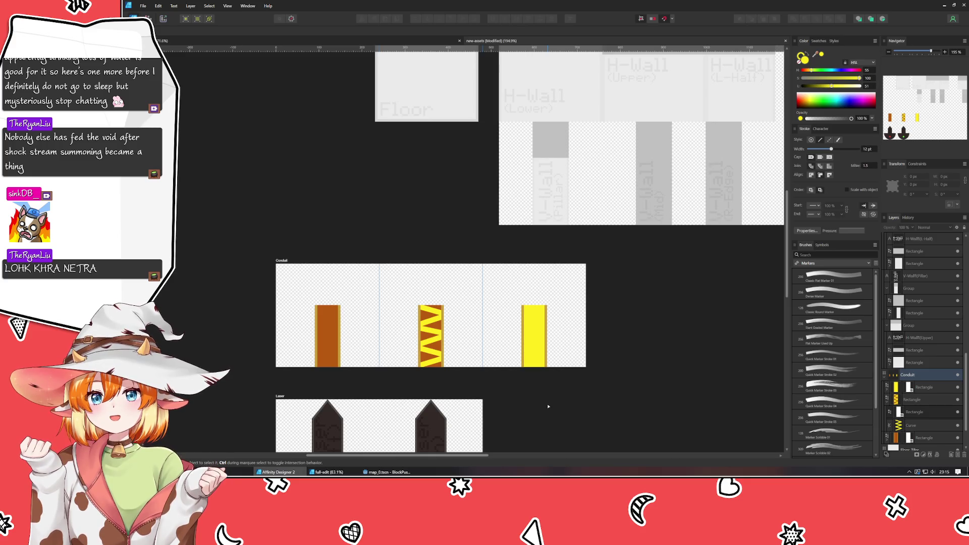
# Thicken the middle pillar's zigzag stroke to 14 pt.
pyautogui.click(429, 333)
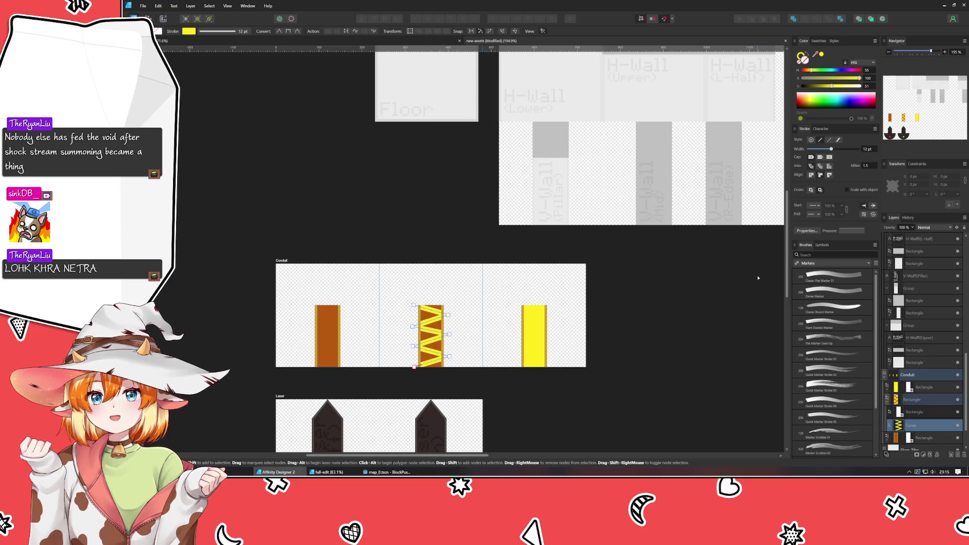
pyautogui.scroll(3, 867, 149)
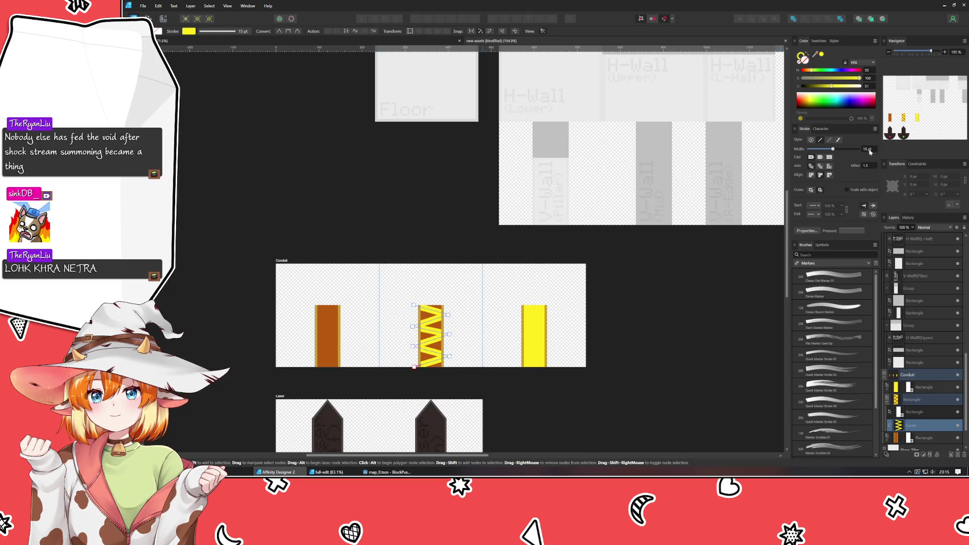
pyautogui.scroll(-1, 869, 150)
pyautogui.click(702, 312)
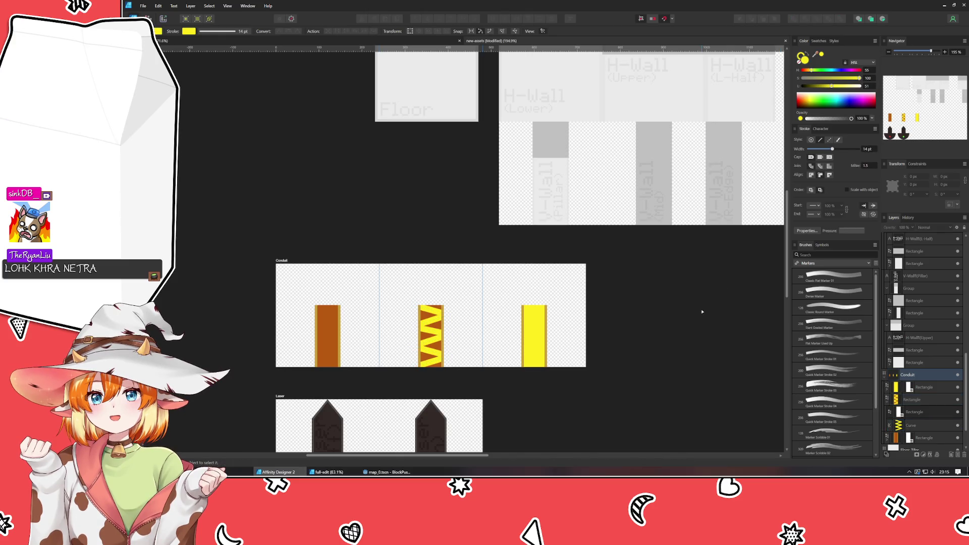
pyautogui.moveTo(702, 312); pyautogui.dragTo(666, 271)
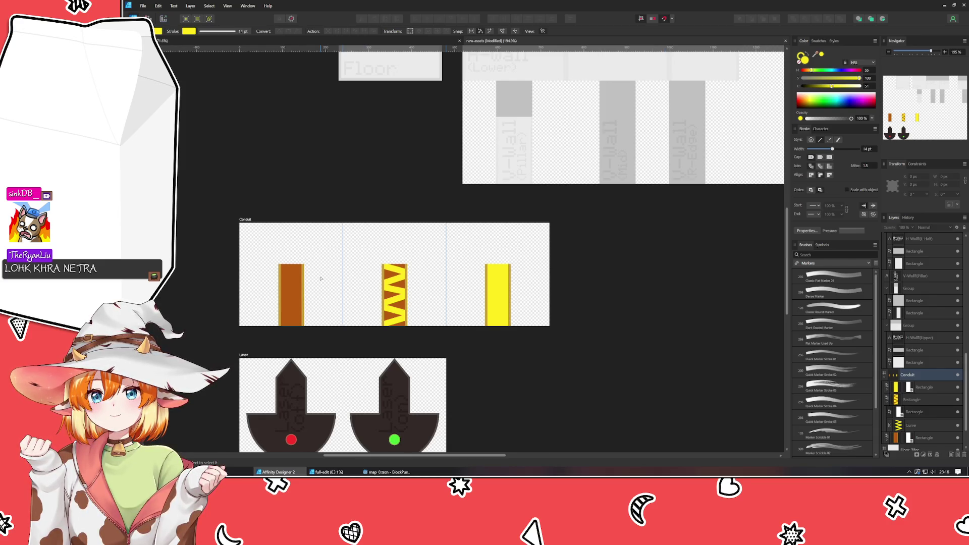
pyautogui.press('v')
pyautogui.click(399, 300)
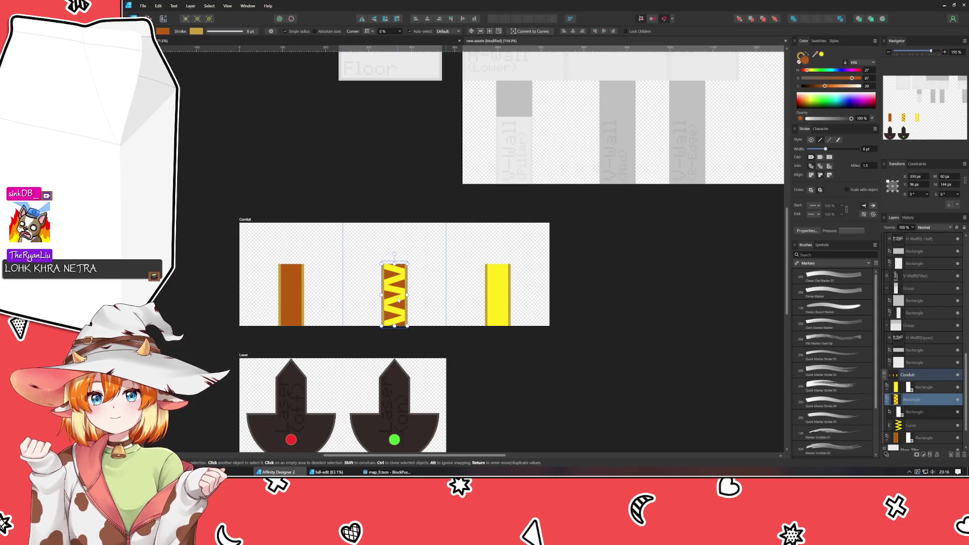
pyautogui.moveTo(398, 300); pyautogui.dragTo(399, 236)
pyautogui.click(386, 163)
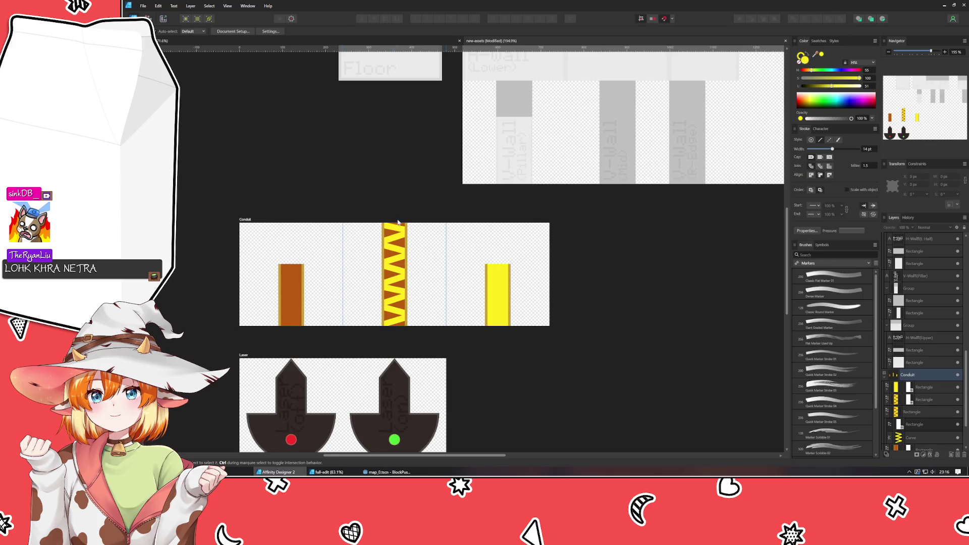
pyautogui.scroll(5, 395, 226)
pyautogui.click(408, 255)
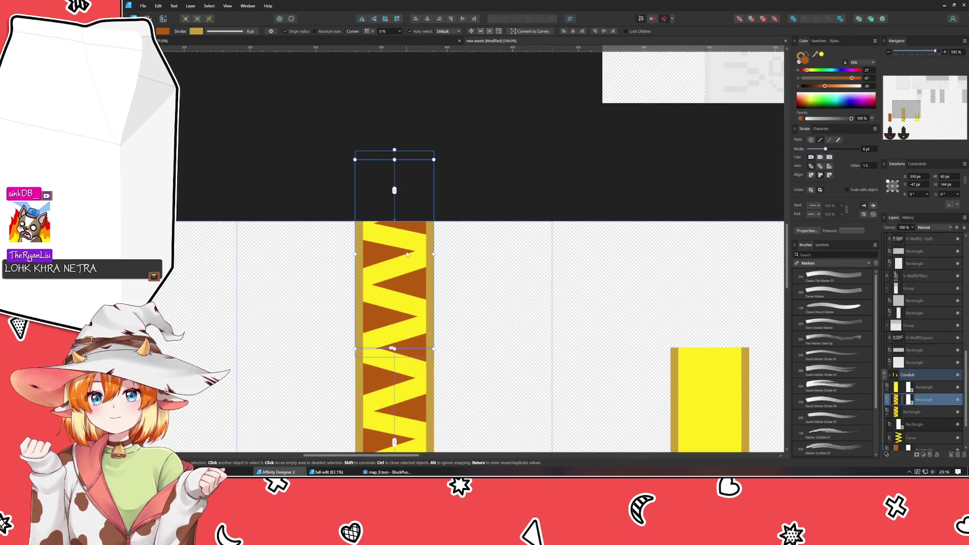
pyautogui.click(447, 356)
pyautogui.scroll(8, 395, 372)
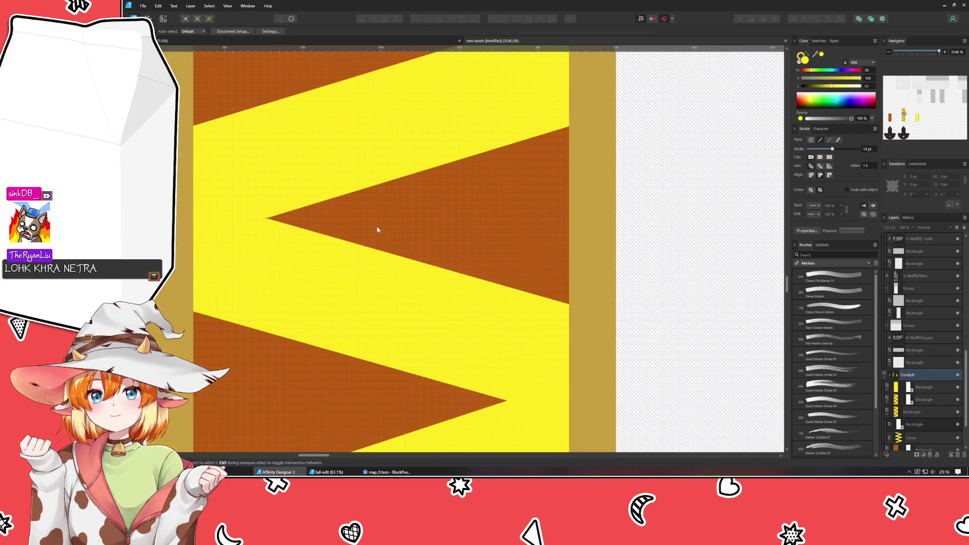
pyautogui.scroll(-10, 377, 229)
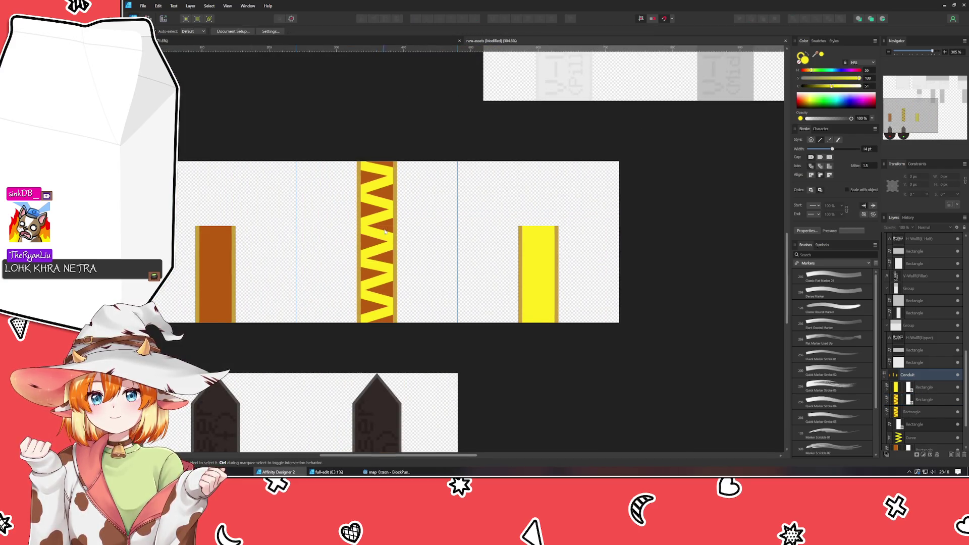
pyautogui.click(397, 206)
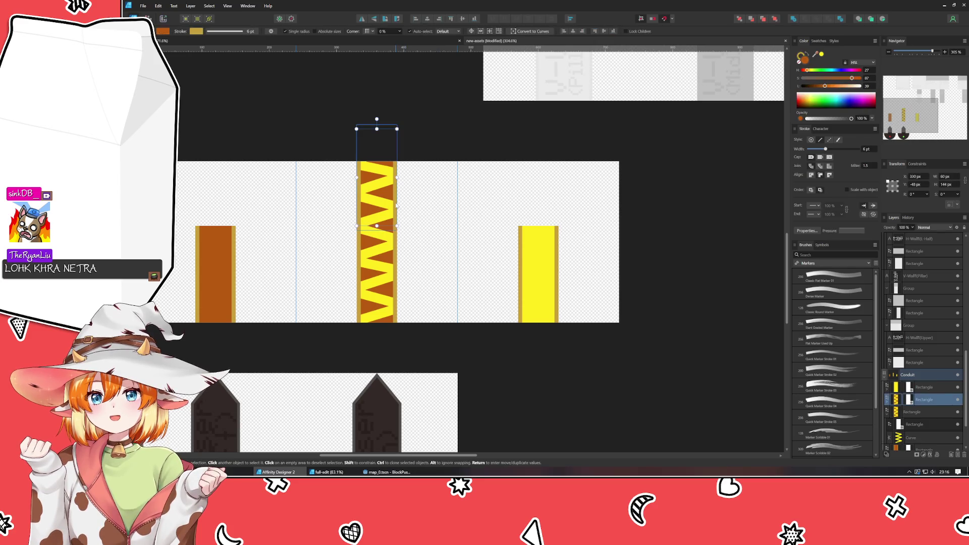
pyautogui.hotkey('ctrl', 'z')
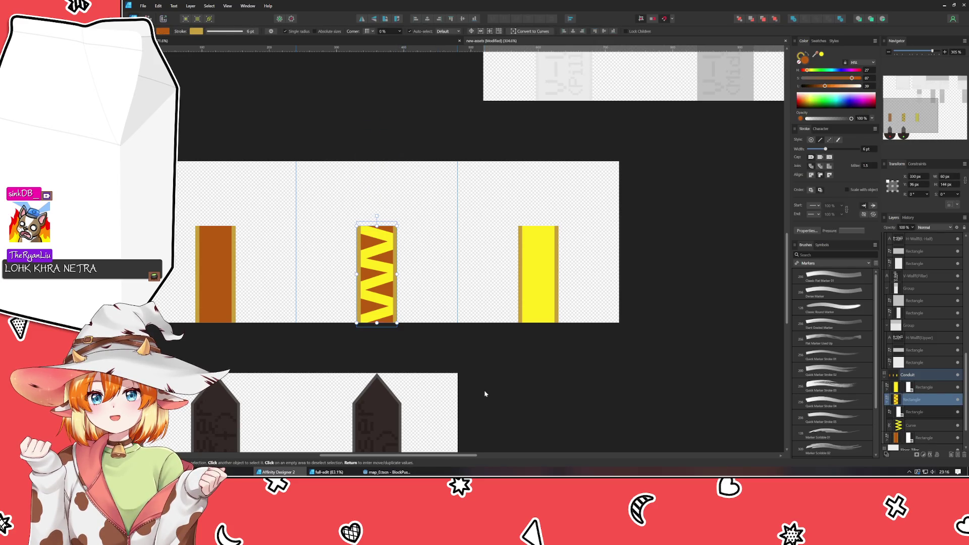
pyautogui.click(485, 393)
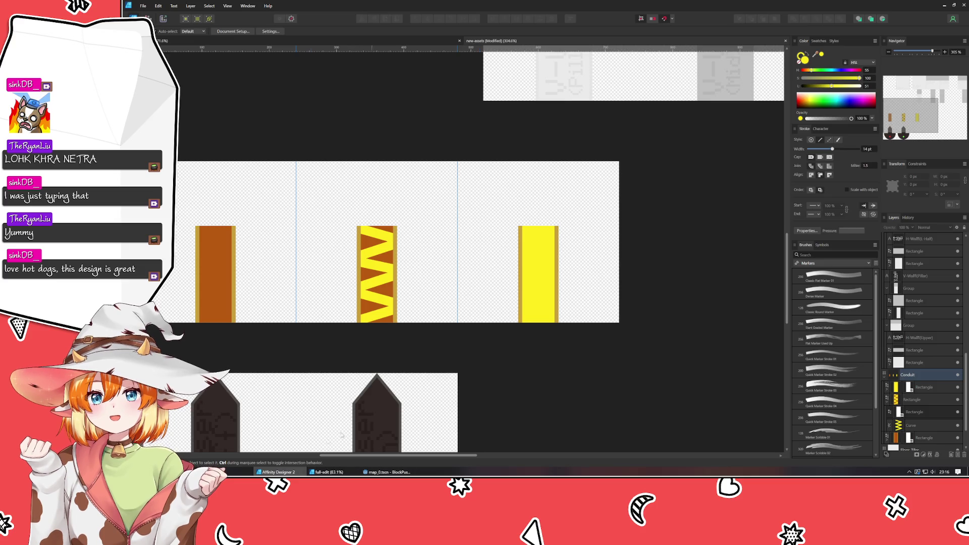
pyautogui.hotkey('ctrl', 't')
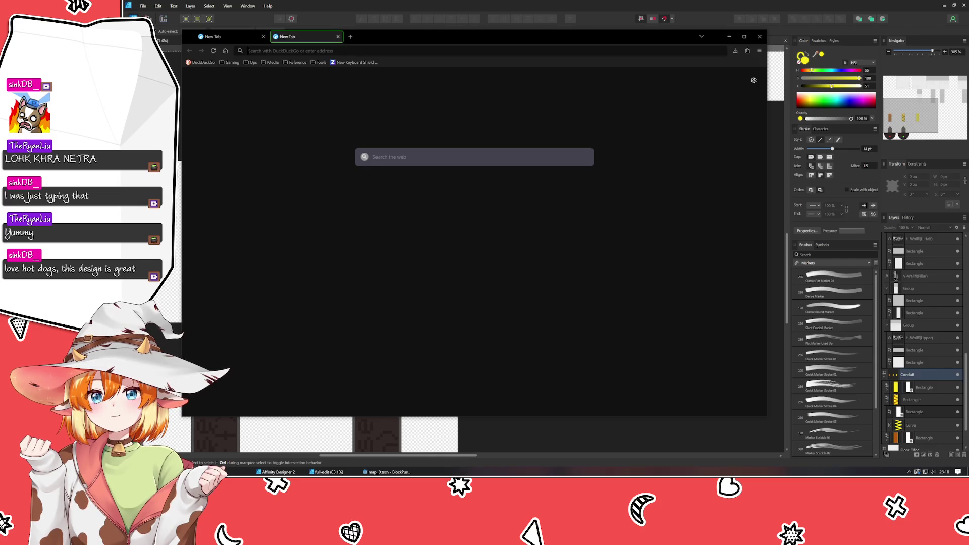
pyautogui.write('christianseligcopper conduit')
pyautogui.press('Return')
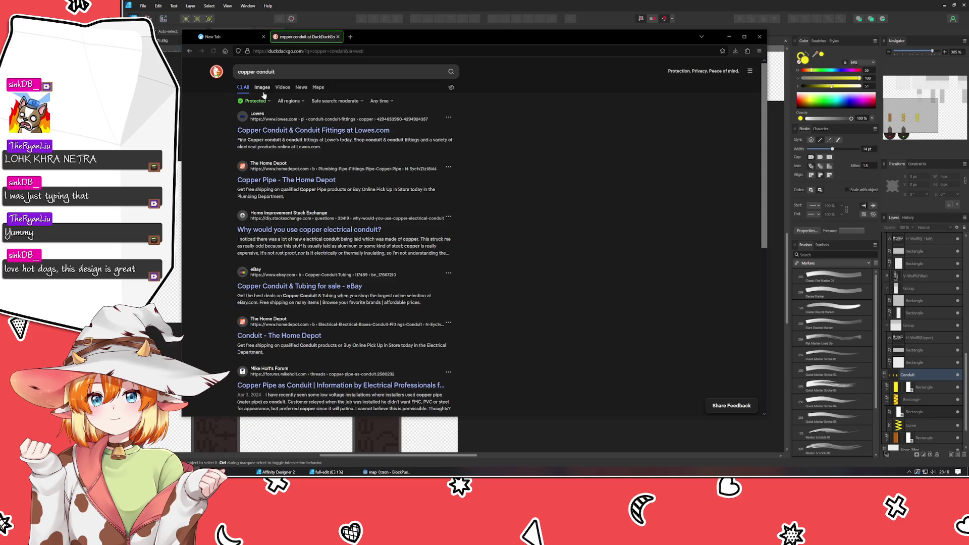
pyautogui.click(261, 89)
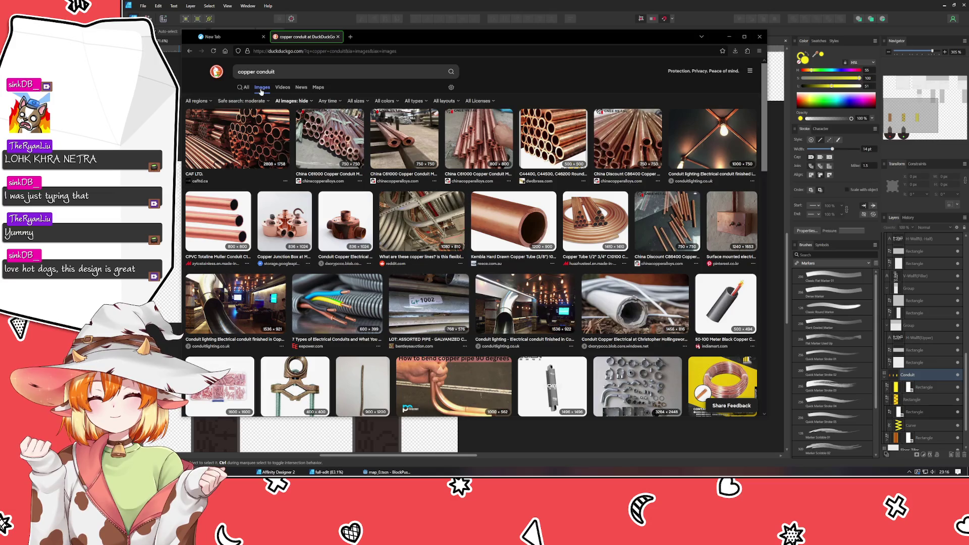
pyautogui.scroll(-4, 367, 220)
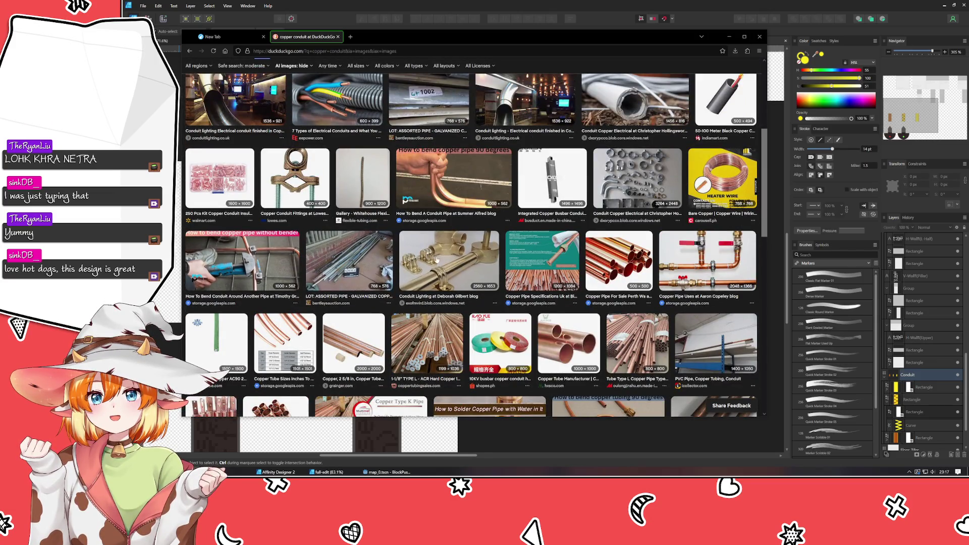
pyautogui.scroll(-2, 439, 344)
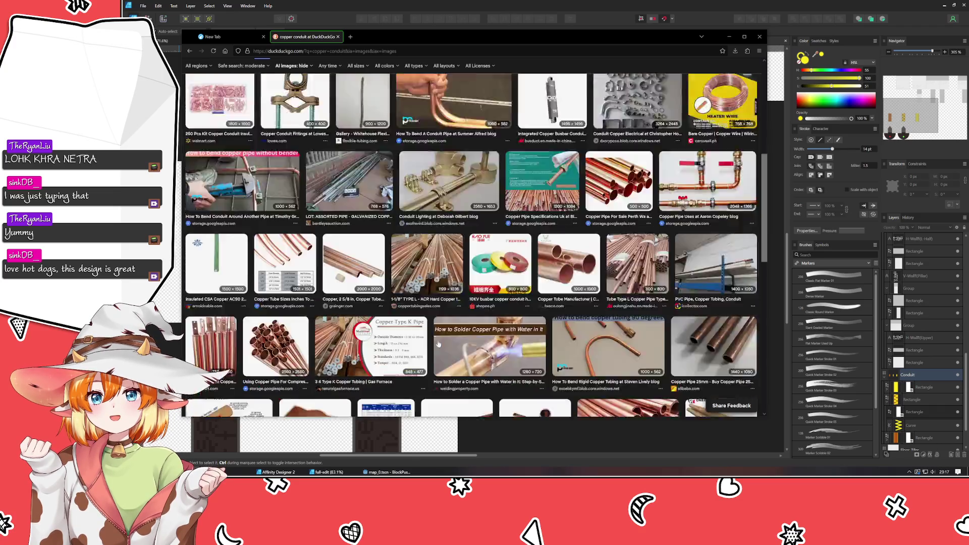
pyautogui.scroll(-5, 439, 344)
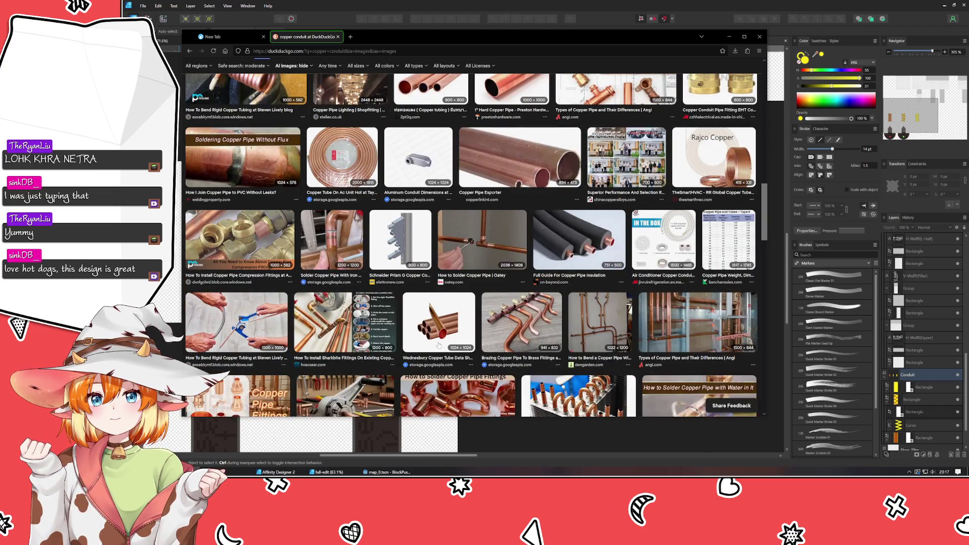
pyautogui.scroll(10, 443, 335)
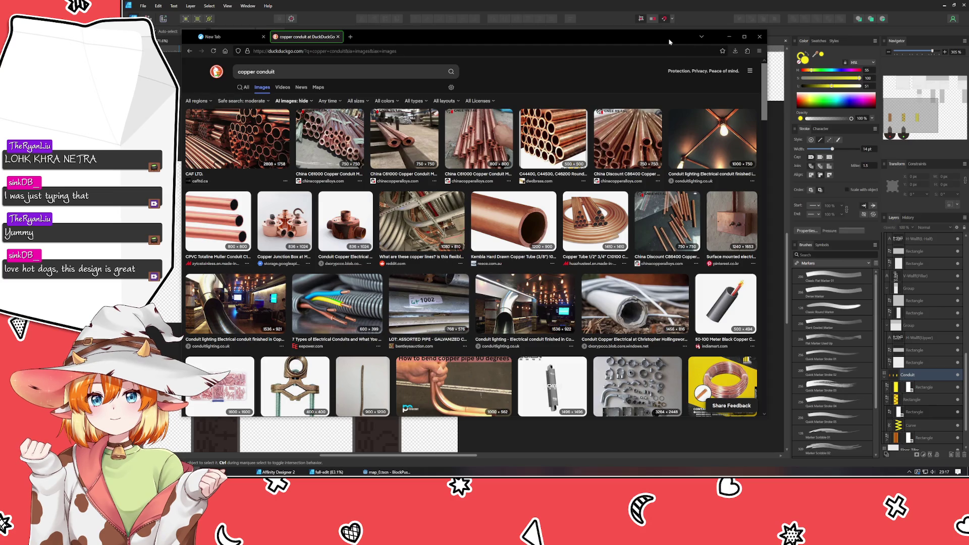
pyautogui.hotkey('alt', 'F4')
# Restore the left pillar's reddish copper-brown fill and pan back to the three conduit tiles.
pyautogui.click(225, 261)
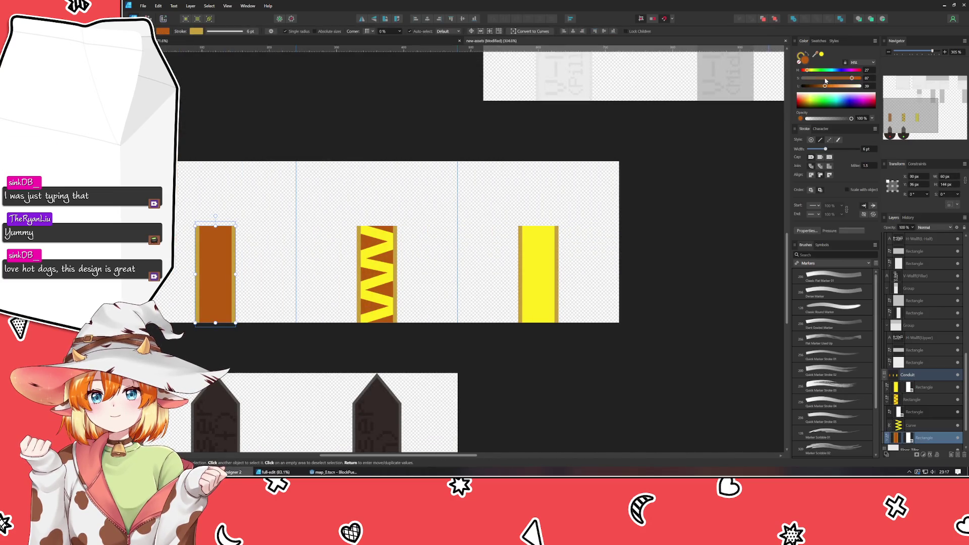
pyautogui.click(378, 133)
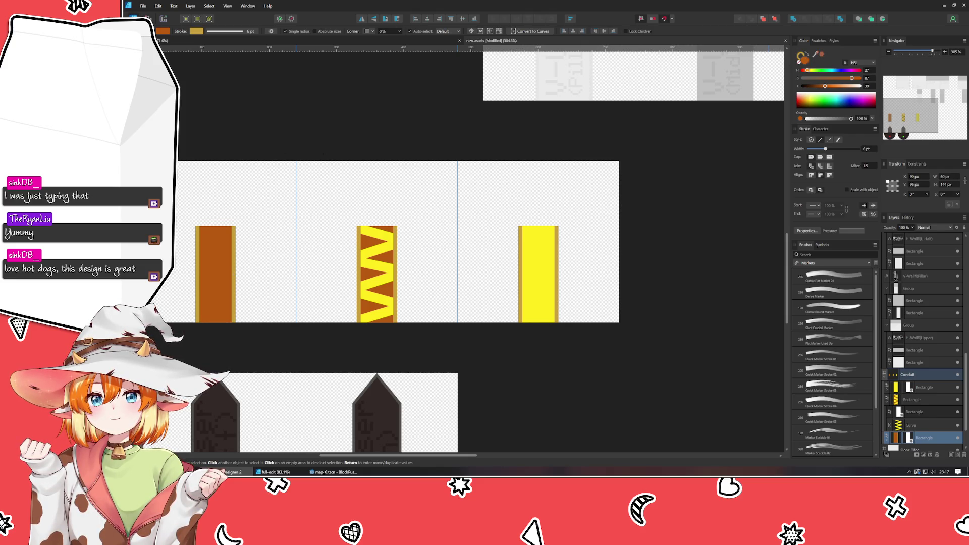
pyautogui.hotkey('ctrl', 'z')
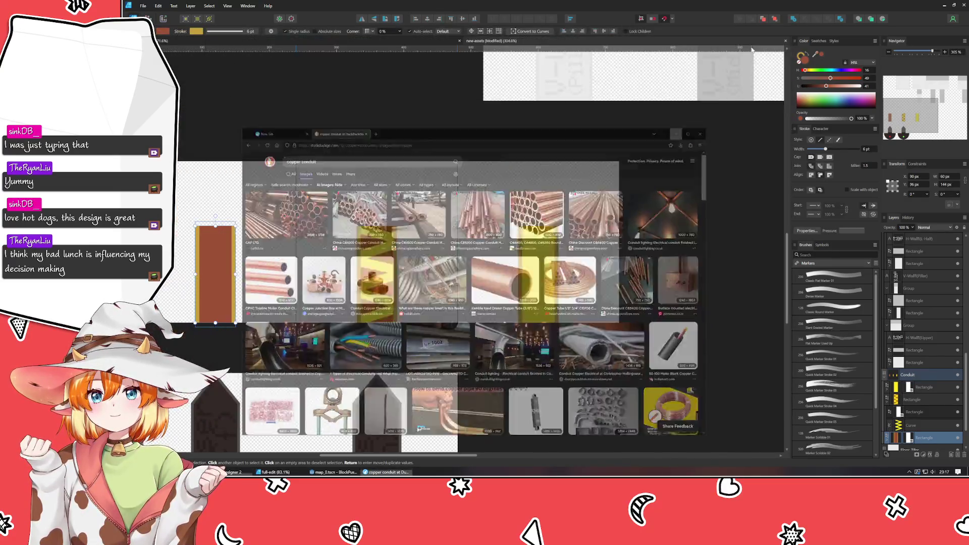
pyautogui.click(680, 319)
pyautogui.moveTo(459, 367); pyautogui.dragTo(592, 365)
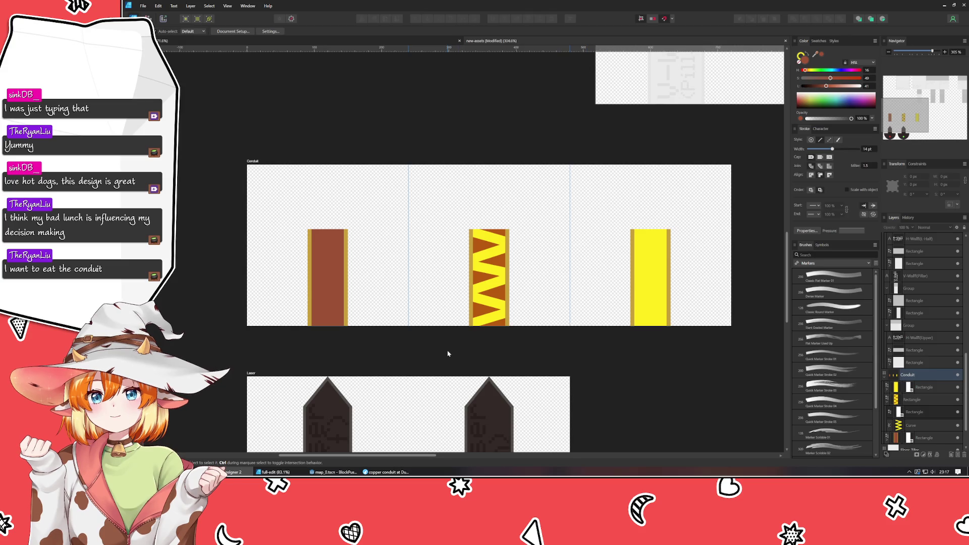
# Recolour the plain conduit bar copper orange with a darker orange edge.
pyautogui.click(324, 315)
pyautogui.scroll(3, 303, 299)
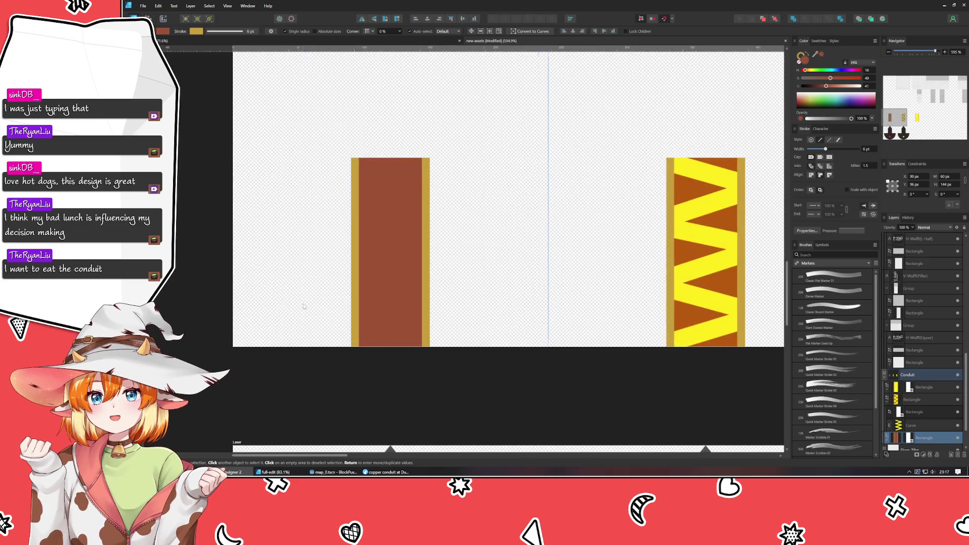
pyautogui.moveTo(804, 72)
pyautogui.mouseDown()
pyautogui.moveTo(841, 78)
pyautogui.moveTo(833, 87)
pyautogui.mouseUp()
pyautogui.click(834, 87)
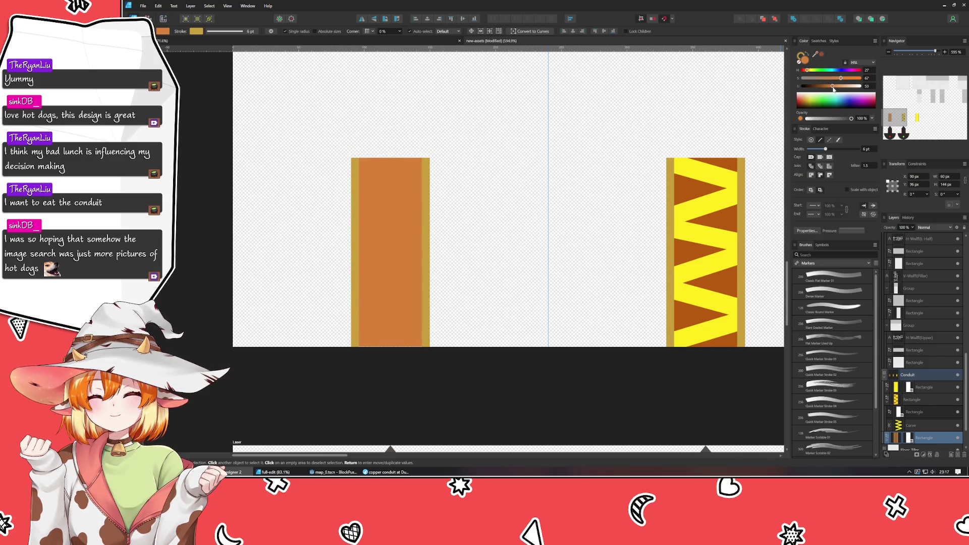
pyautogui.click(536, 243)
pyautogui.click(416, 236)
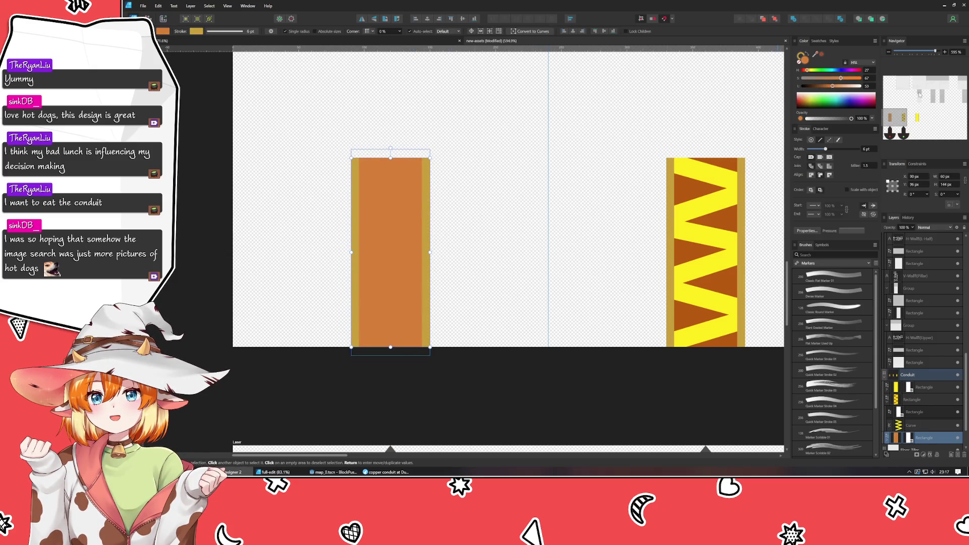
pyautogui.click(799, 60)
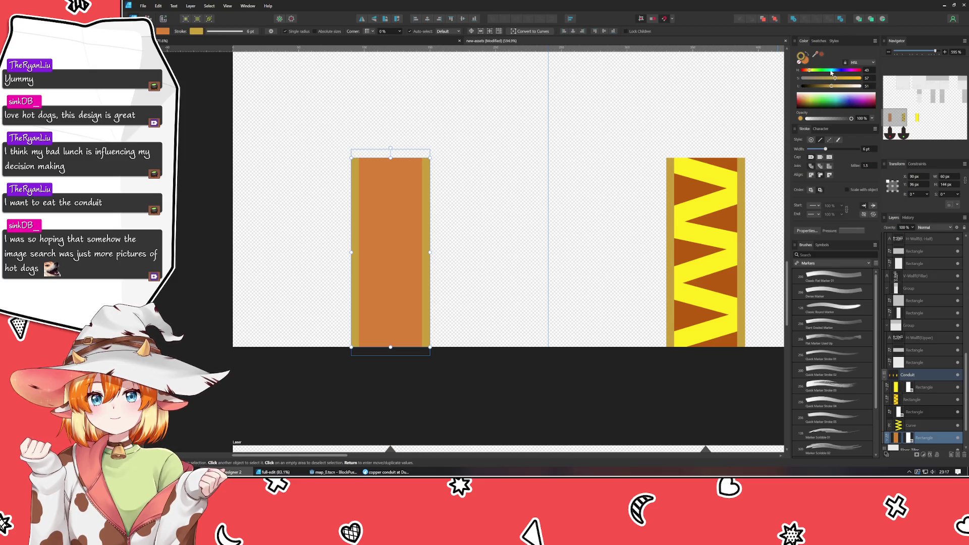
pyautogui.click(807, 72)
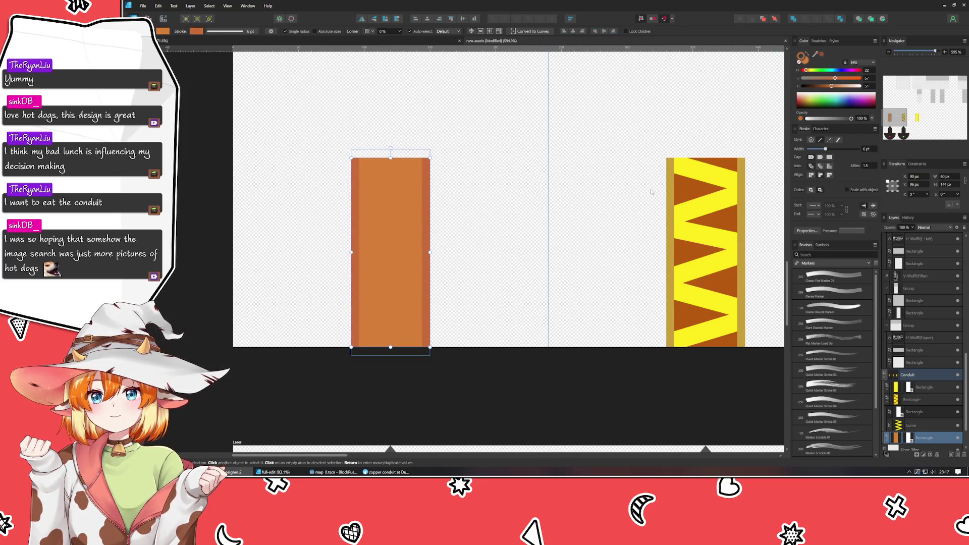
# Give the zigzag conduit's rectangle the same copper edge colour.
pyautogui.moveTo(544, 265)
pyautogui.mouseDown()
pyautogui.moveTo(455, 289)
pyautogui.moveTo(450, 265)
pyautogui.moveTo(406, 259)
pyautogui.mouseUp()
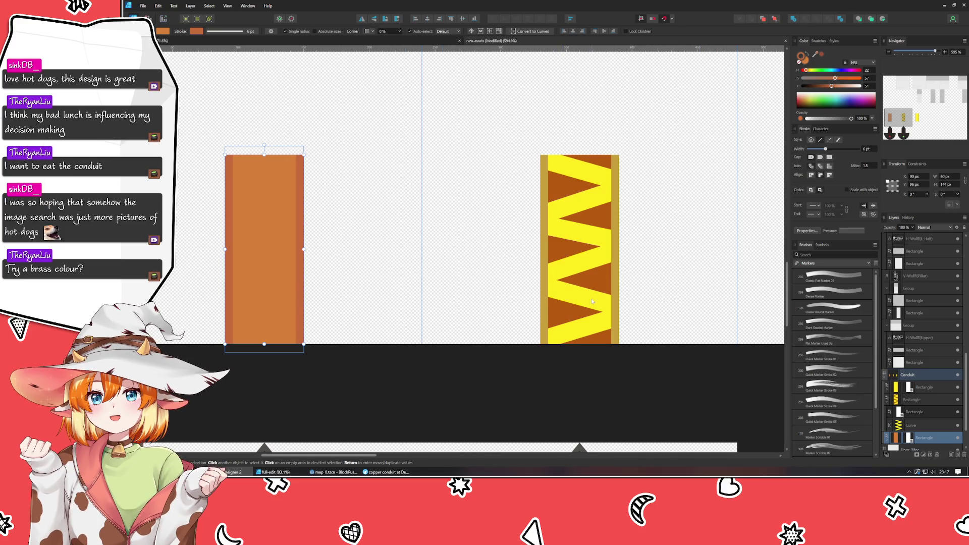
pyautogui.click(390, 225)
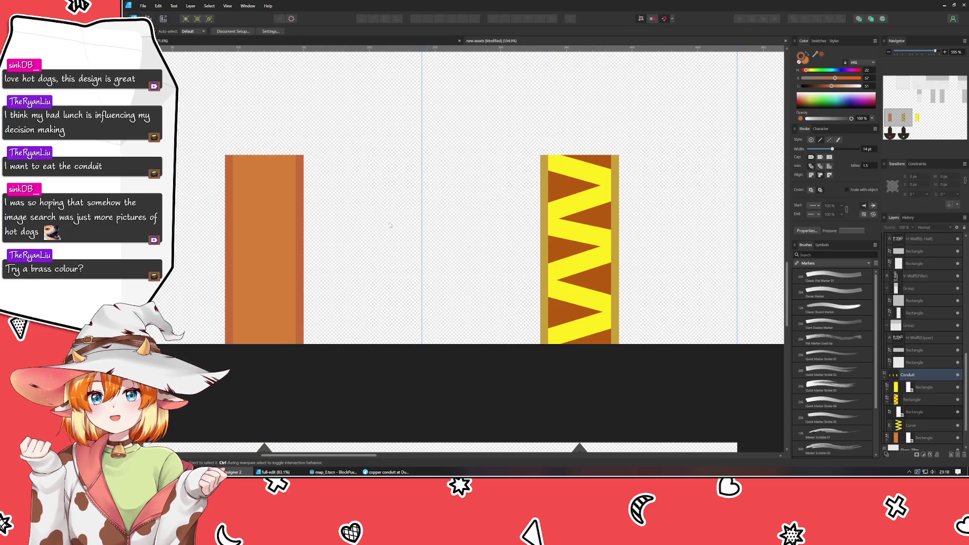
pyautogui.click(285, 225)
pyautogui.click(565, 264)
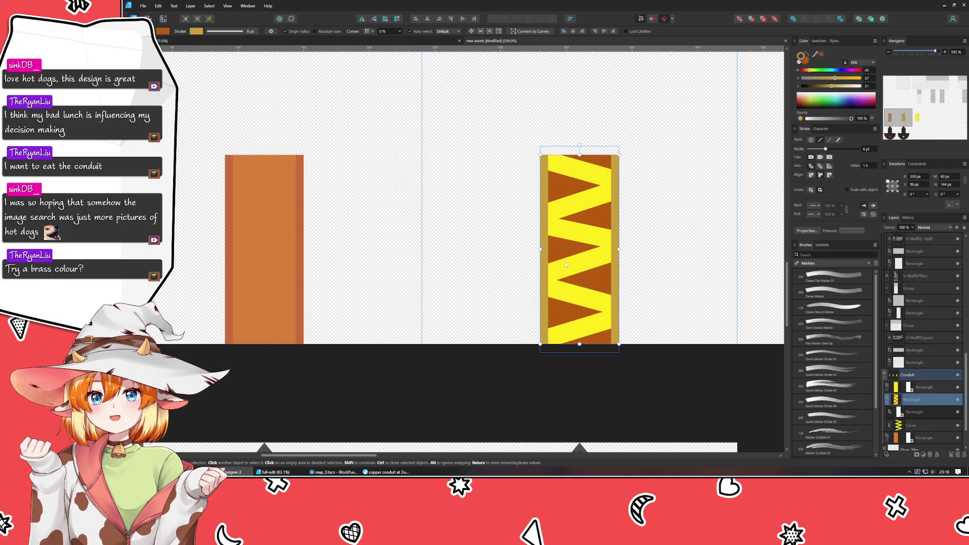
pyautogui.doubleClick(565, 265)
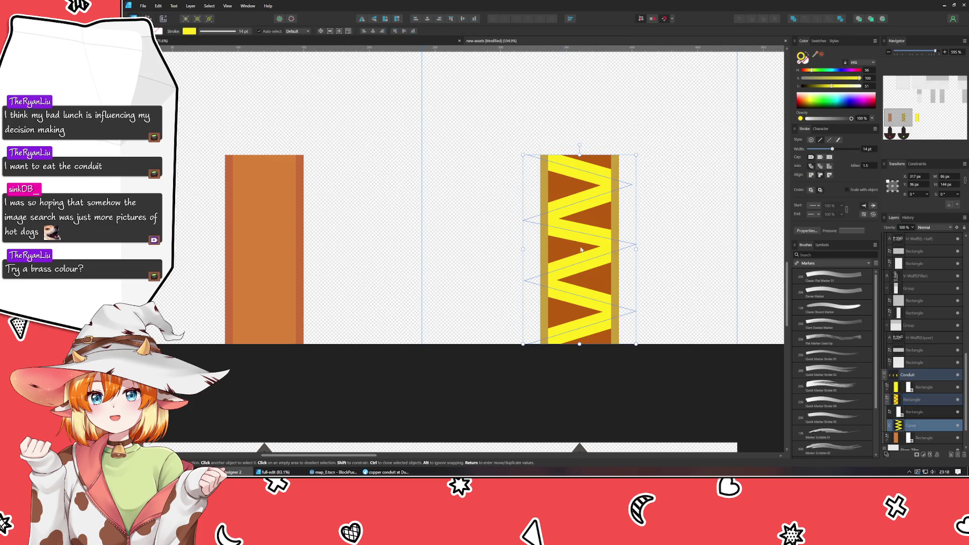
pyautogui.click(585, 248)
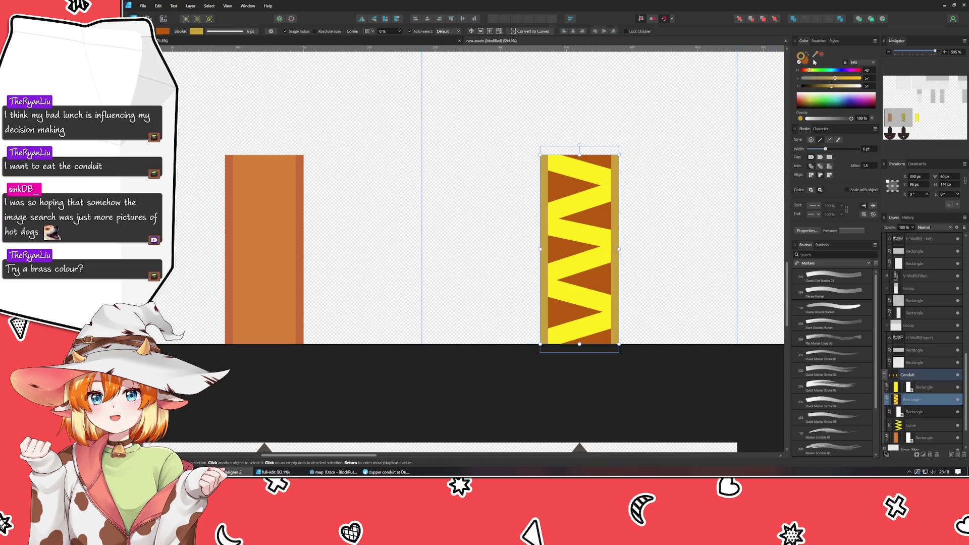
pyautogui.moveTo(814, 54)
pyautogui.mouseDown()
pyautogui.moveTo(556, 152)
pyautogui.moveTo(296, 195)
pyautogui.moveTo(301, 201)
pyautogui.mouseUp()
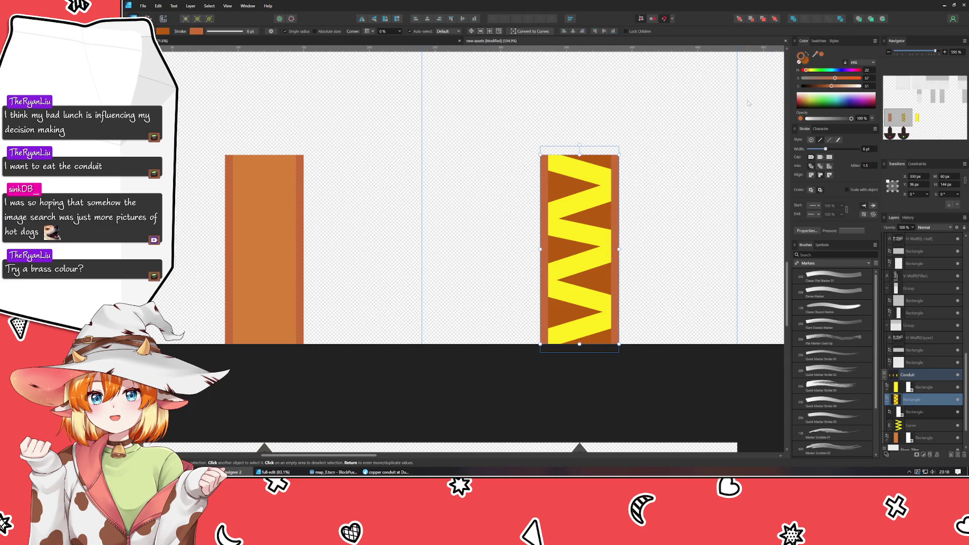
# Fill the zigzag conduit with the left bar's copper and delete the yellow zigzag.
pyautogui.moveTo(815, 55); pyautogui.dragTo(264, 278)
pyautogui.hscroll(3, 432, 229)
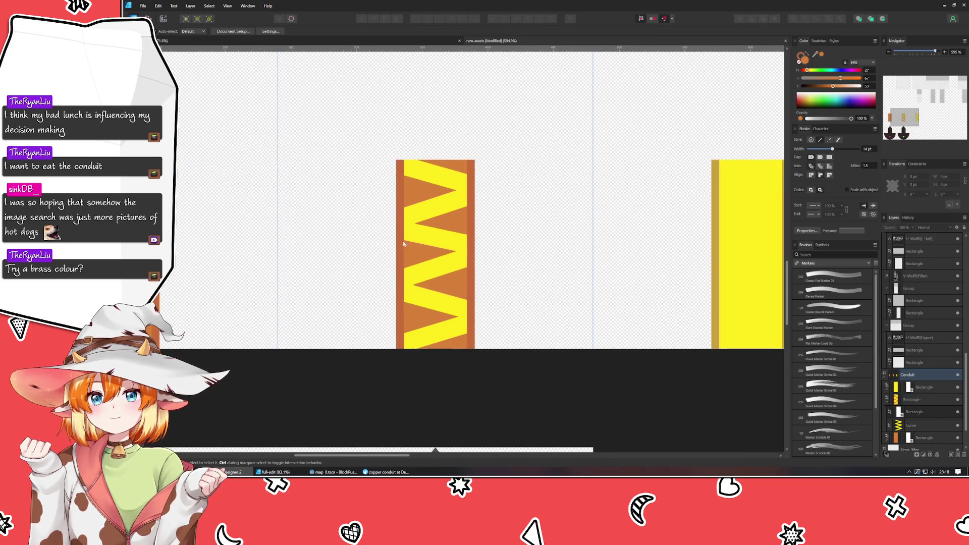
pyautogui.click(432, 230)
pyautogui.press('Delete')
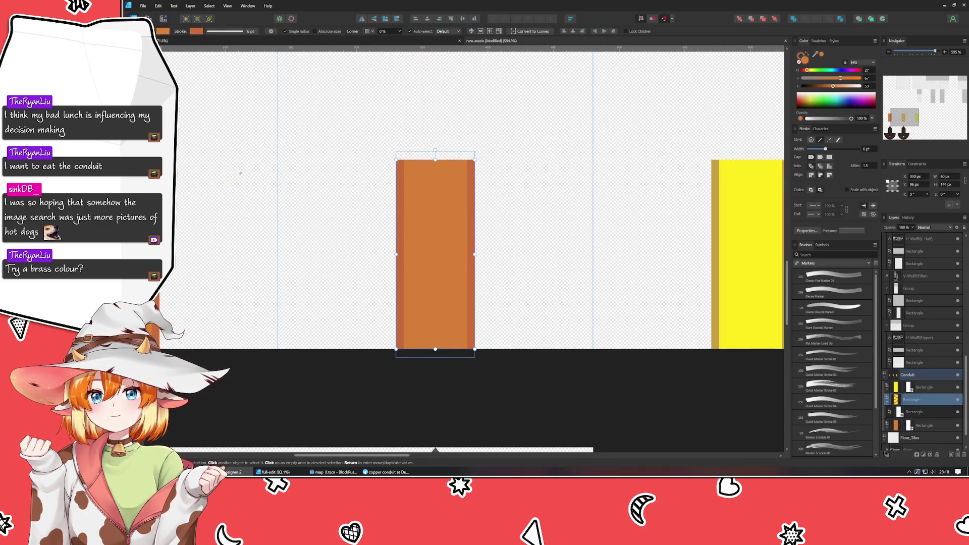
# Draw a small brass-yellow square without an outline in the middle of the bar.
pyautogui.press('m')
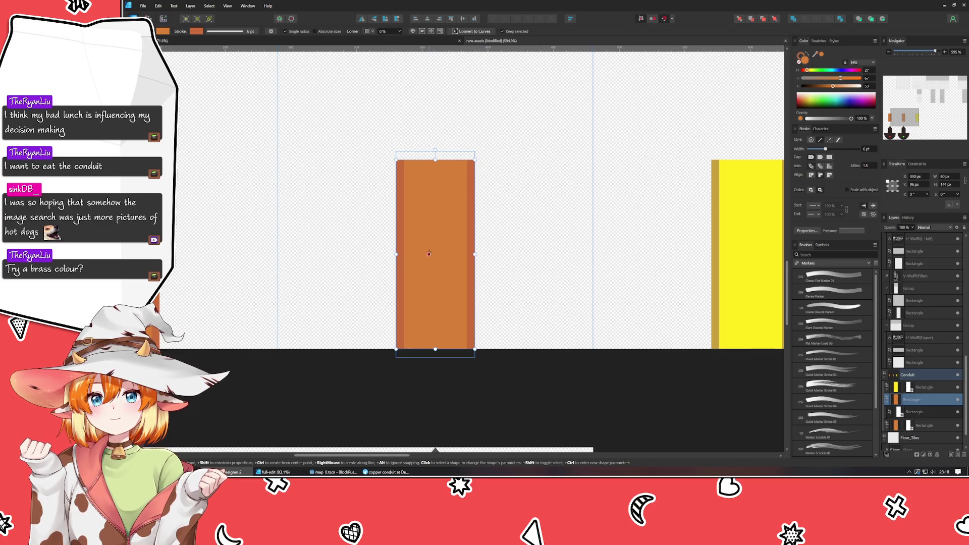
pyautogui.moveTo(429, 254); pyautogui.dragTo(442, 265)
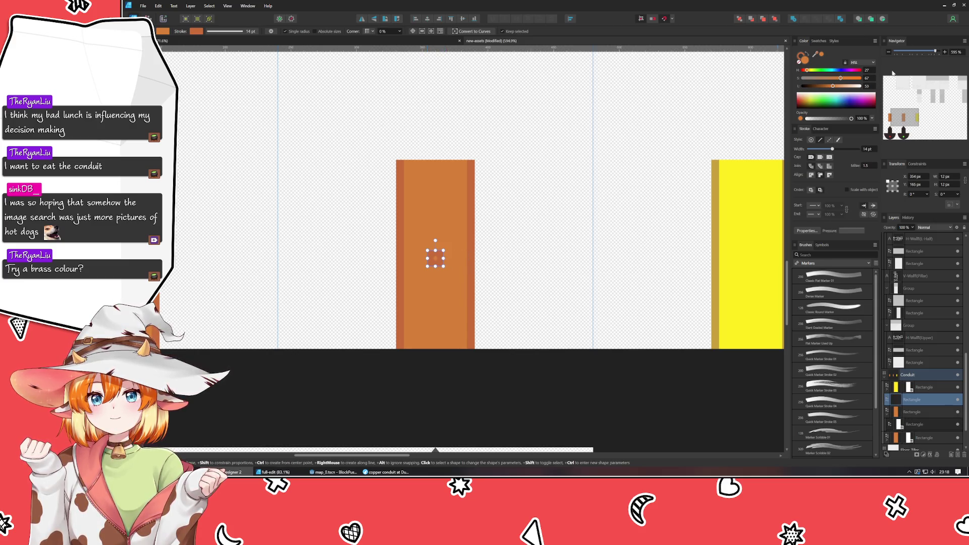
pyautogui.click(797, 61)
pyautogui.click(810, 71)
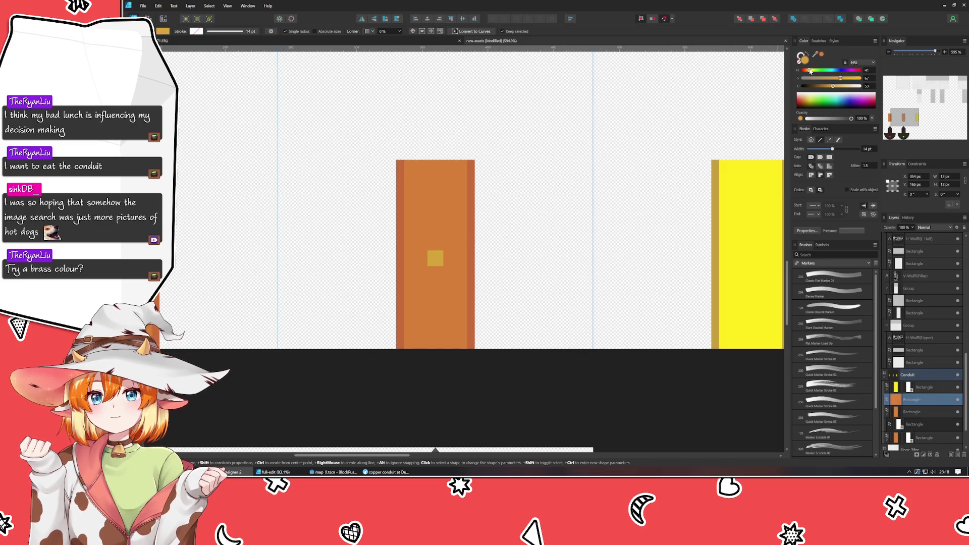
pyautogui.moveTo(810, 71); pyautogui.dragTo(864, 79)
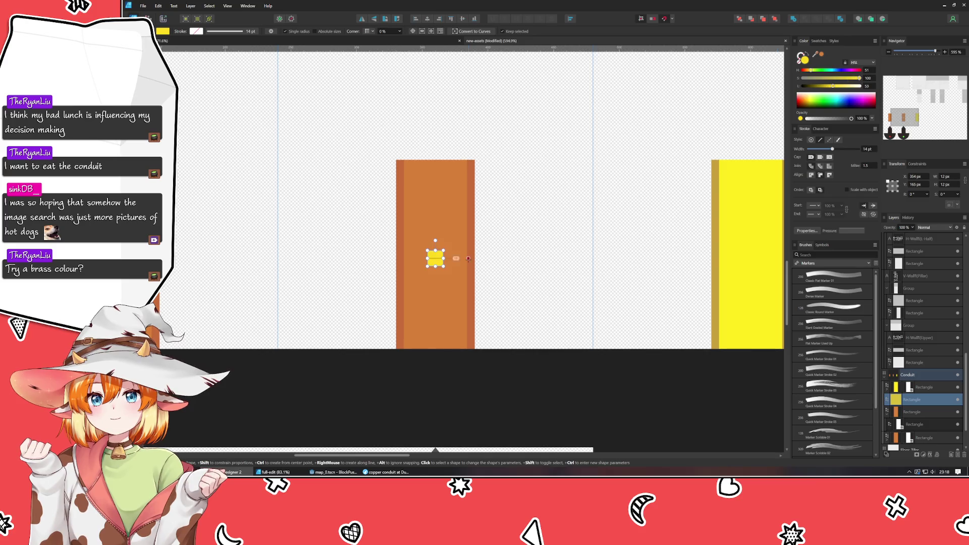
pyautogui.press('v')
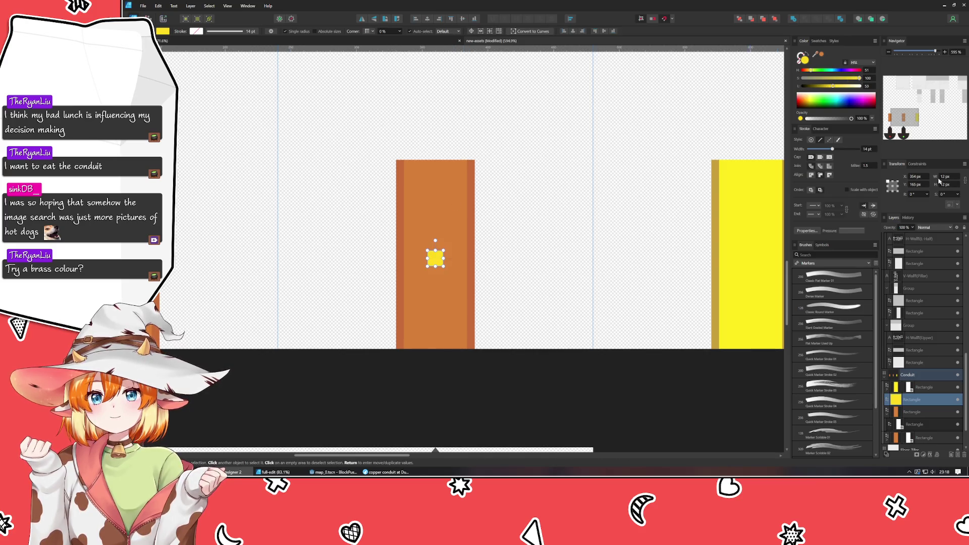
# Resize the square to 18 × 18 px.
pyautogui.click(952, 177)
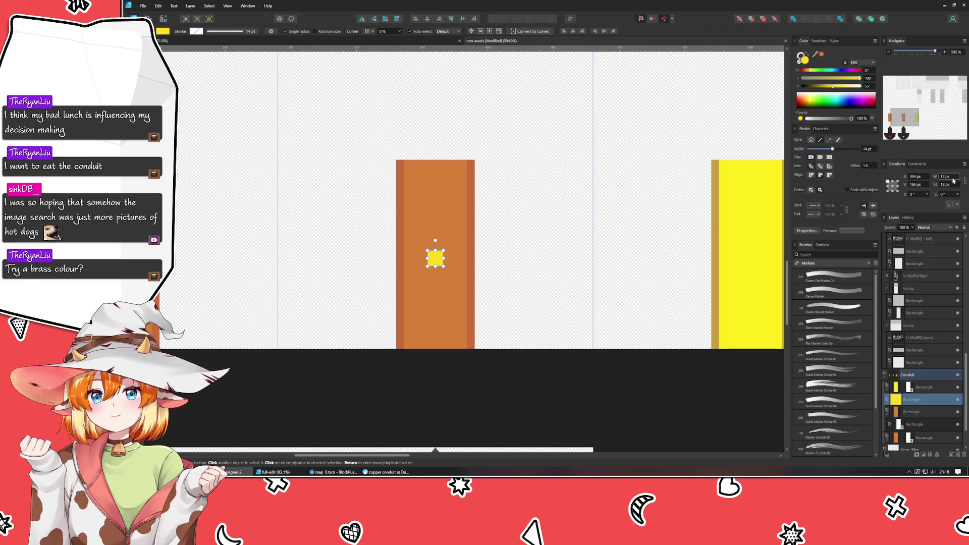
pyautogui.write('24')
pyautogui.press('Tab')
pyautogui.write('24')
pyautogui.press('Tab')
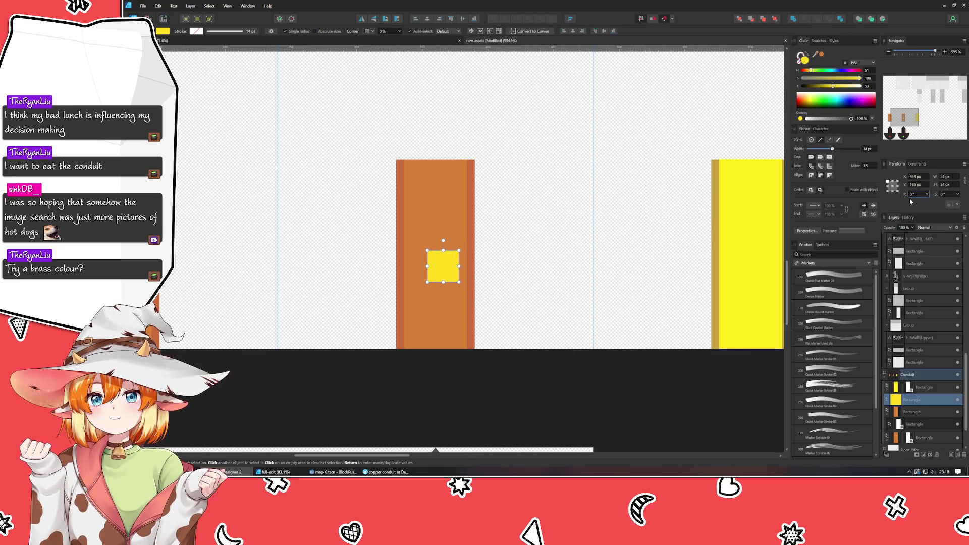
pyautogui.click(943, 177)
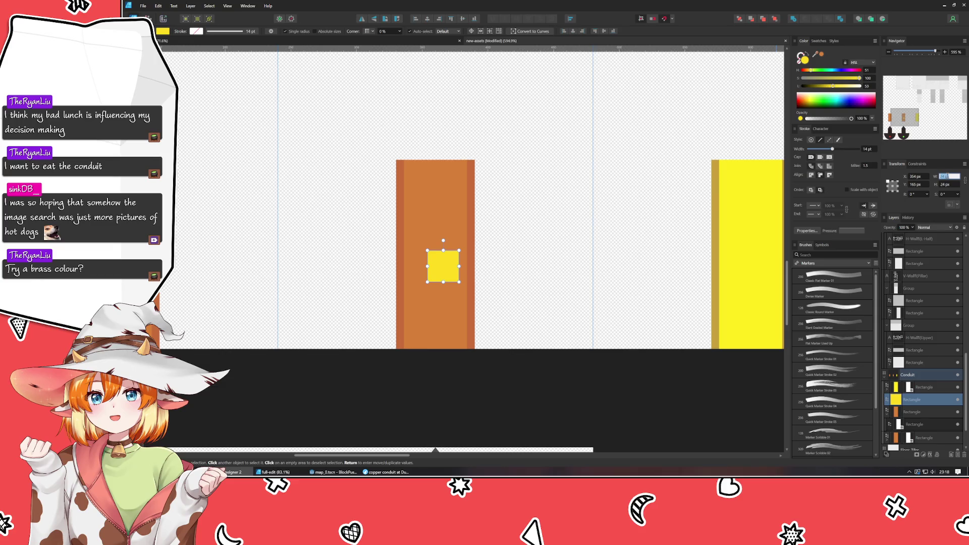
pyautogui.write('18')
pyautogui.press('Tab')
pyautogui.write('18')
pyautogui.press('Tab')
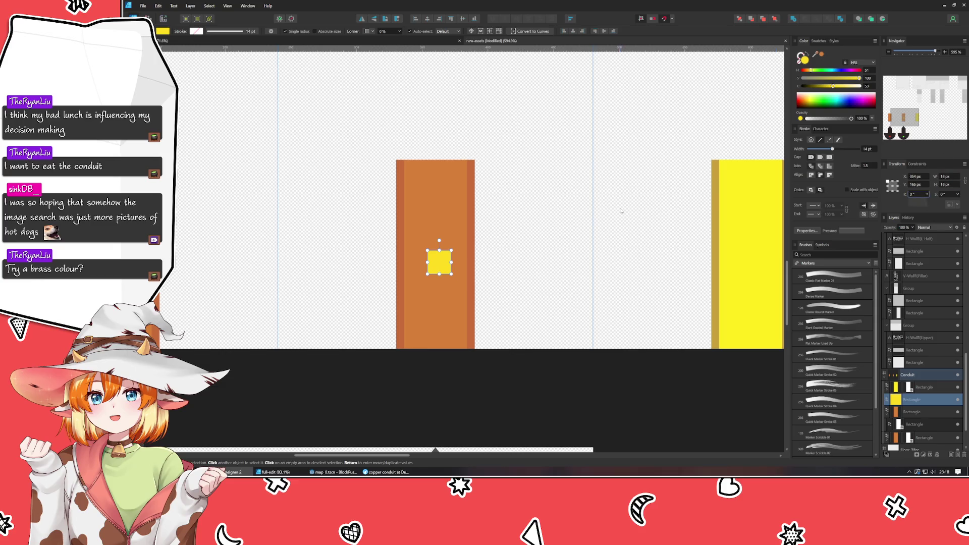
# Duplicate the square into a vertical column of five down the copper bar.
pyautogui.moveTo(439, 270)
pyautogui.mouseDown()
pyautogui.moveTo(435, 191)
pyautogui.moveTo(435, 263)
pyautogui.moveTo(436, 201)
pyautogui.moveTo(438, 222)
pyautogui.mouseUp()
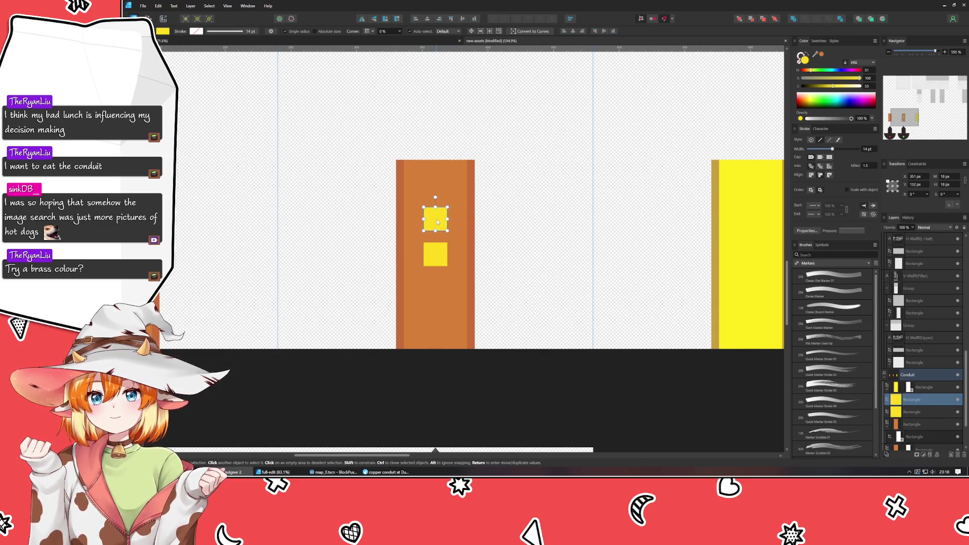
pyautogui.hotkey('ctrl', 'j')
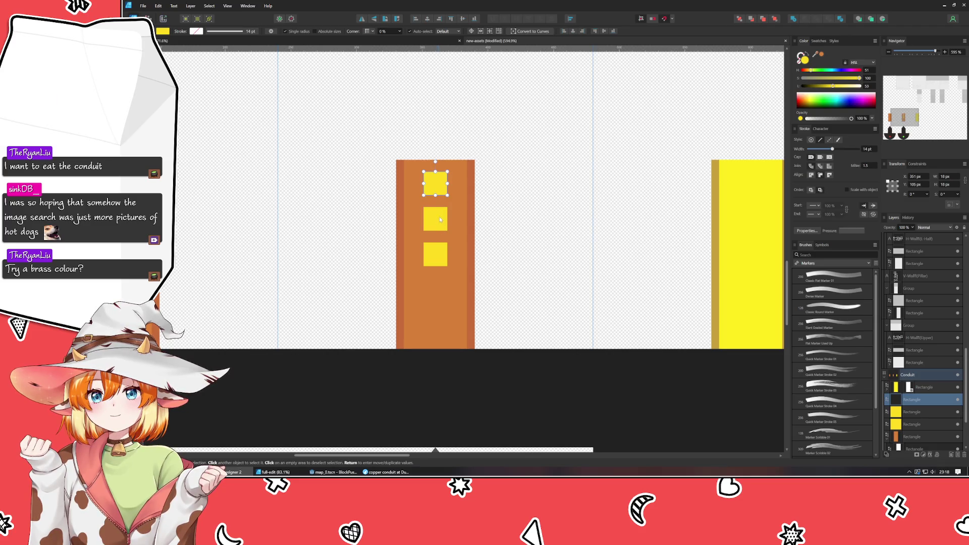
pyautogui.click(436, 218)
pyautogui.keyDown('shift'); pyautogui.click(436, 189); pyautogui.keyUp('shift')
pyautogui.keyDown('ctrl'); pyautogui.moveTo(436, 189); pyautogui.dragTo(439, 294); pyautogui.keyUp('ctrl')
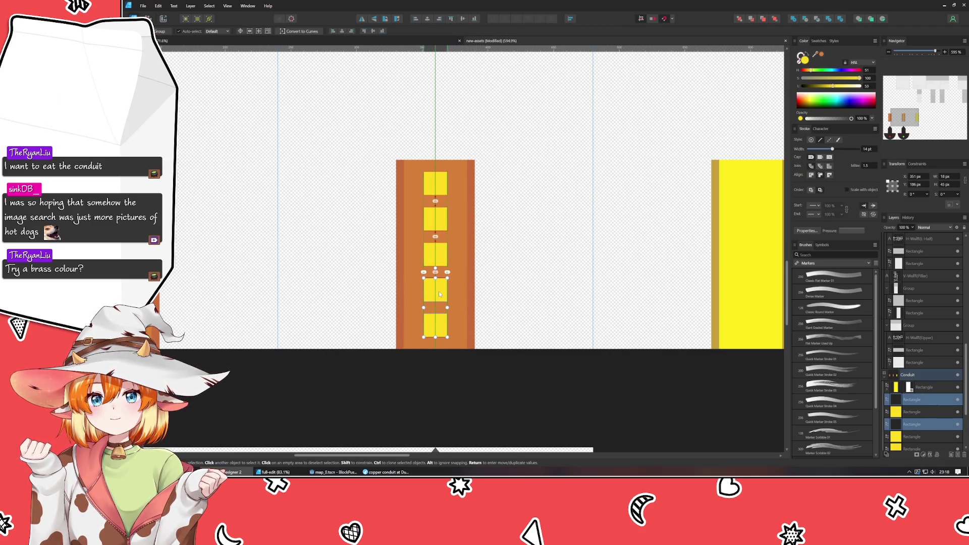
pyautogui.click(439, 336)
# Move the five yellow square layers inside the Conduit group.
pyautogui.click(520, 320)
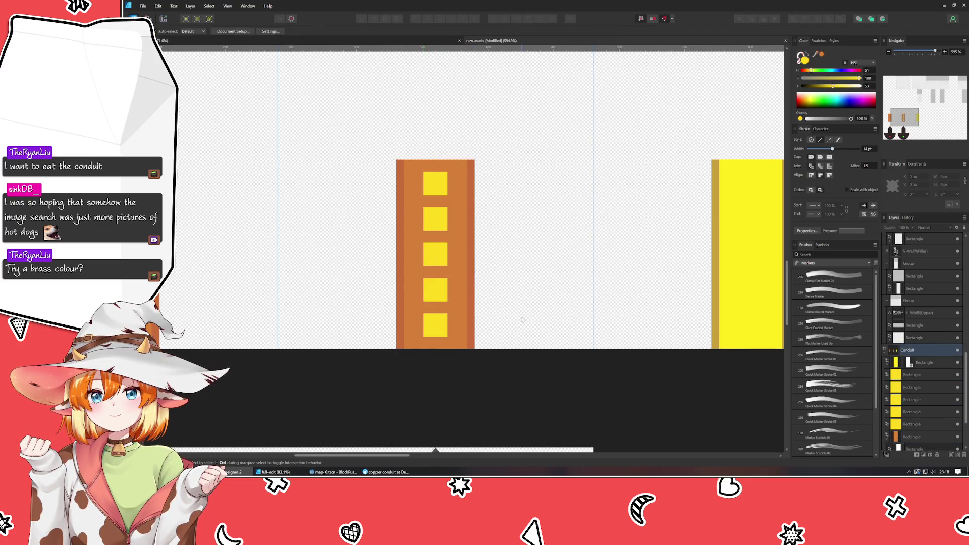
pyautogui.scroll(-2, 522, 319)
pyautogui.moveTo(523, 319); pyautogui.dragTo(417, 319)
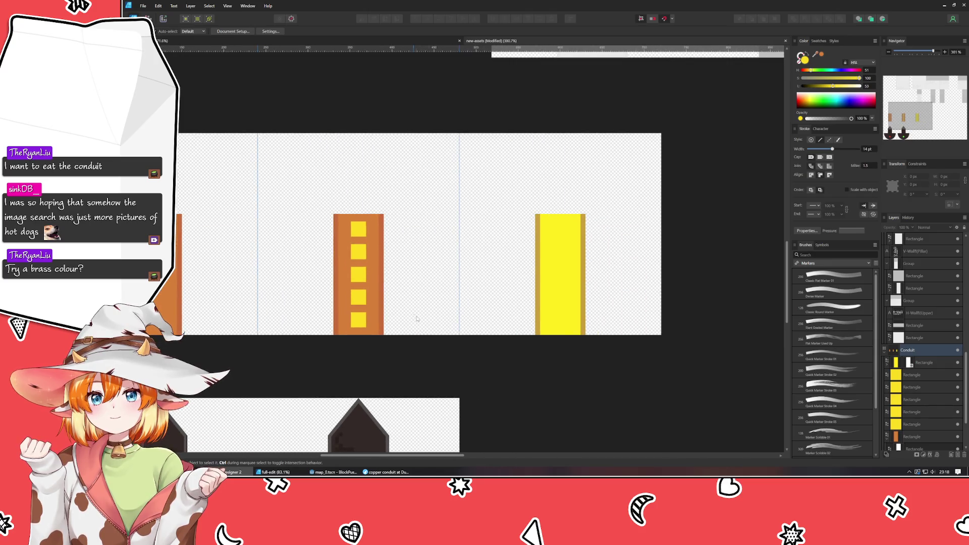
pyautogui.click(913, 380)
pyautogui.scroll(-1, 913, 379)
pyautogui.keyDown('shift'); pyautogui.click(916, 388); pyautogui.keyUp('shift')
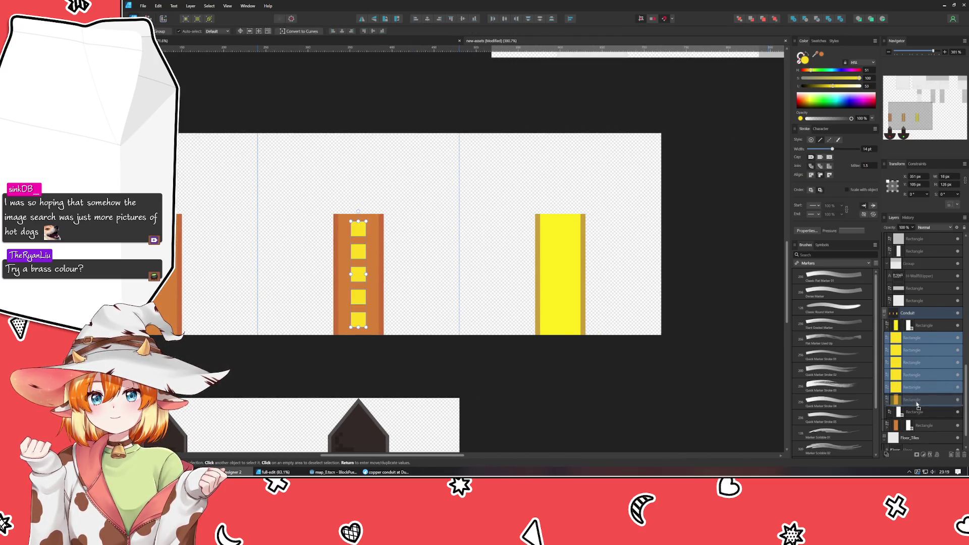
pyautogui.moveTo(917, 405); pyautogui.dragTo(917, 407)
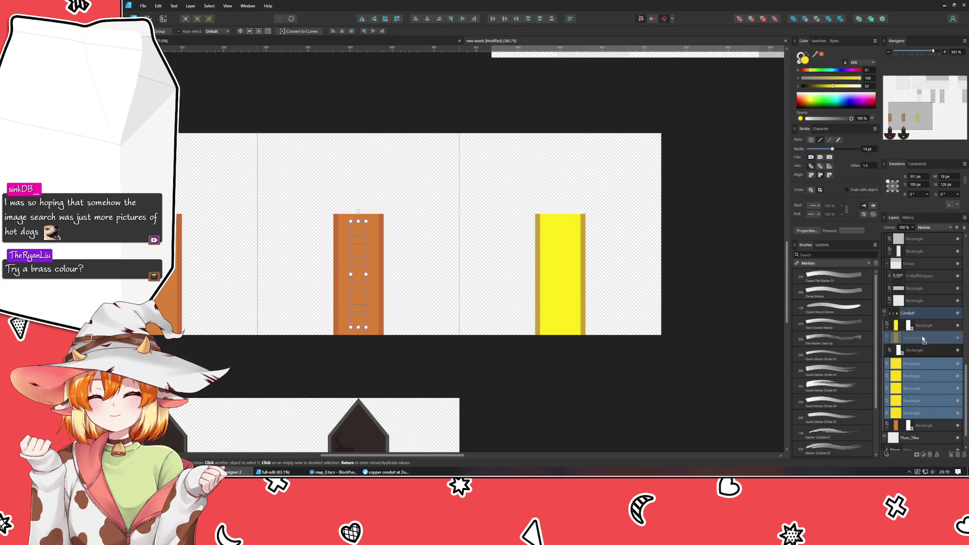
pyautogui.moveTo(924, 341); pyautogui.dragTo(917, 358)
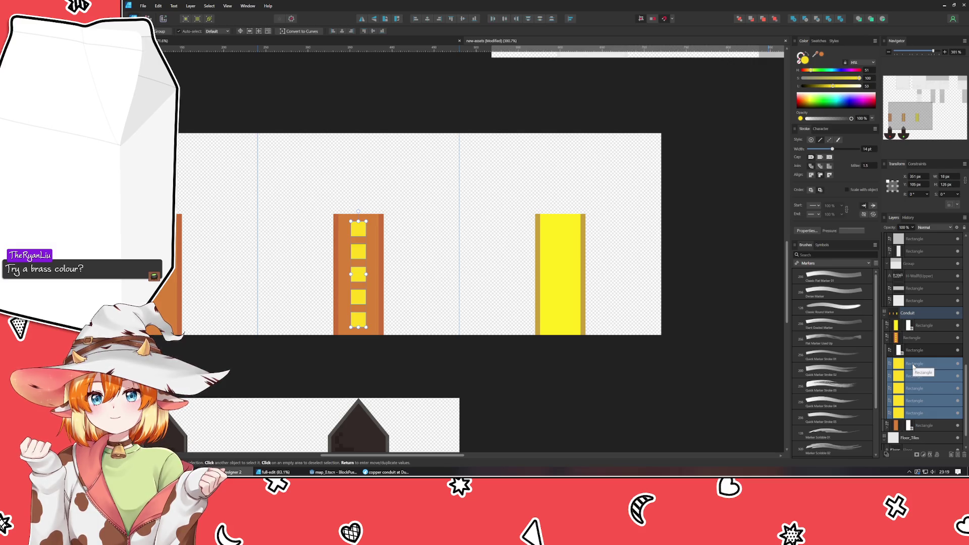
# Fill the plain conduit bar with the squares' yellow and give it copper-orange edges.
pyautogui.click(657, 399)
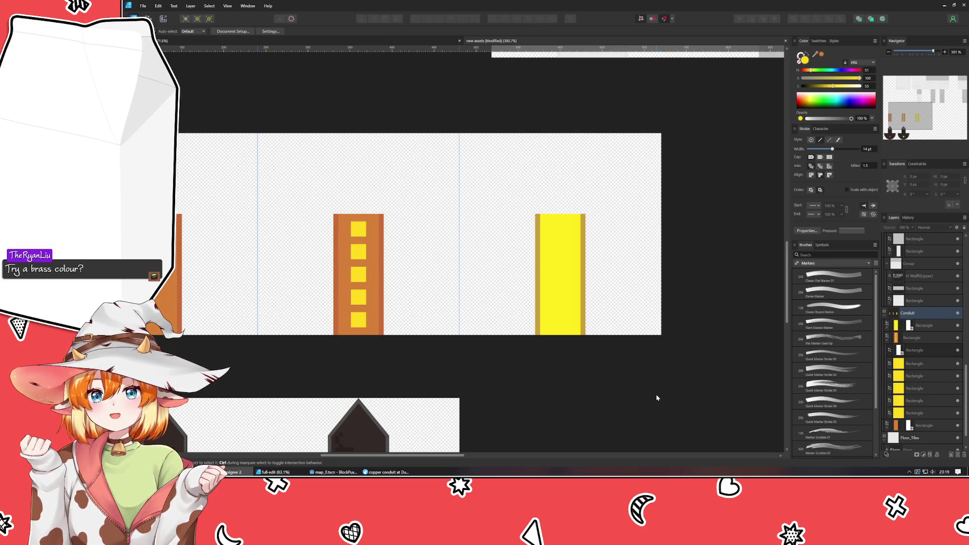
pyautogui.click(570, 296)
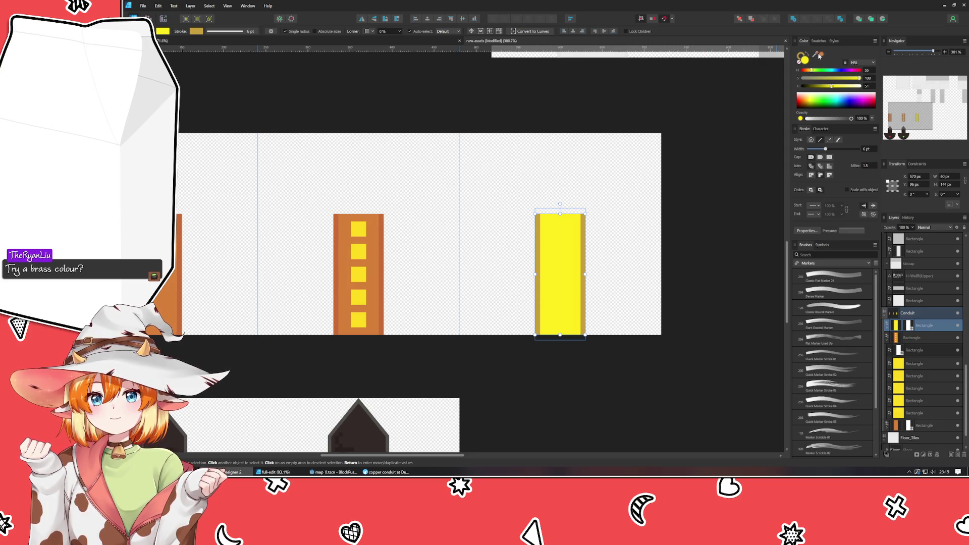
pyautogui.moveTo(819, 55)
pyautogui.mouseDown()
pyautogui.moveTo(422, 191)
pyautogui.moveTo(358, 251)
pyautogui.mouseUp()
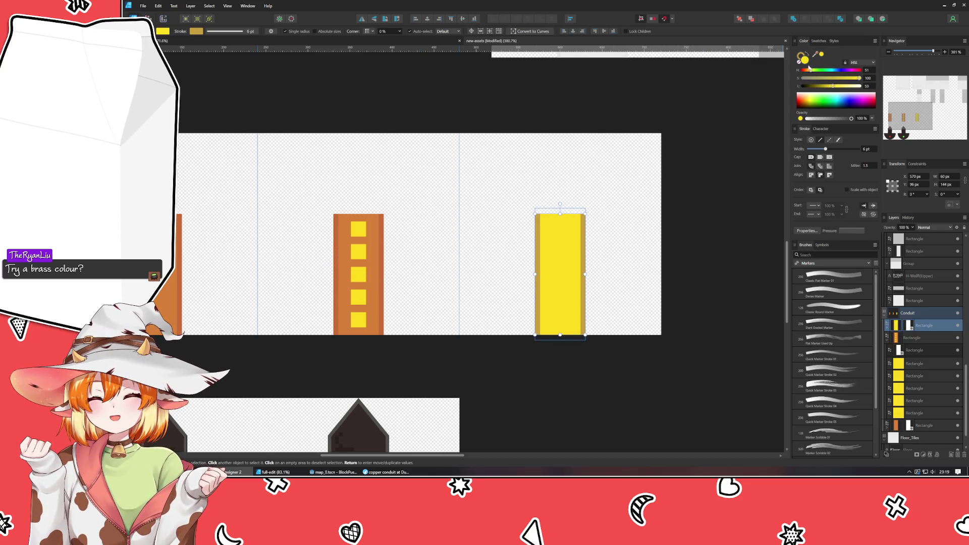
pyautogui.moveTo(816, 56)
pyautogui.mouseDown()
pyautogui.moveTo(309, 237)
pyautogui.moveTo(381, 228)
pyautogui.mouseUp()
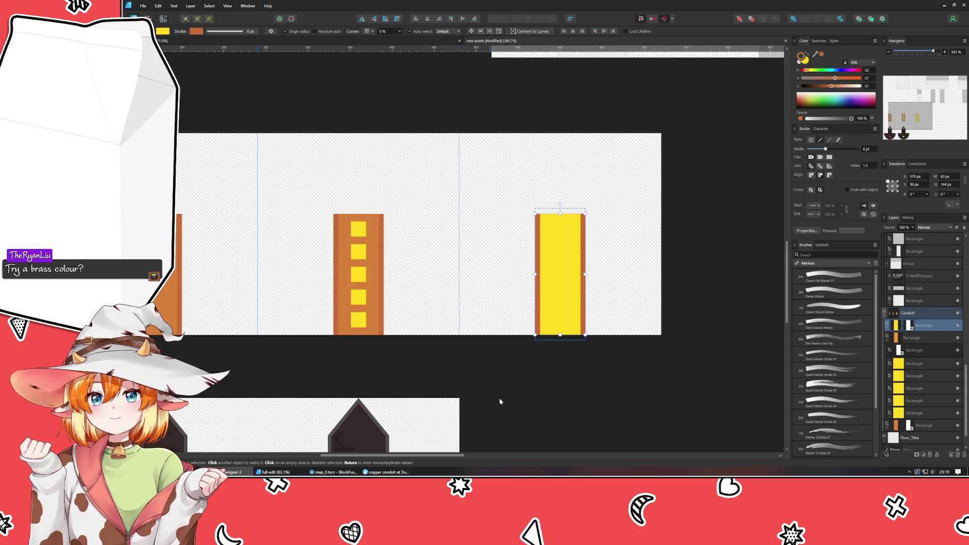
pyautogui.click(526, 405)
pyautogui.keyDown('ctrl'); pyautogui.scroll(-3, 543, 298); pyautogui.keyUp('ctrl')
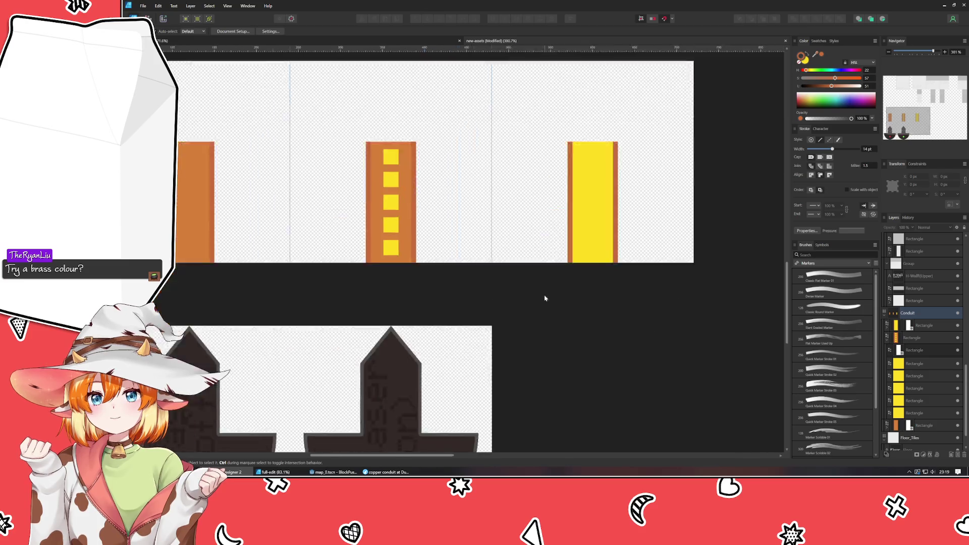
pyautogui.keyDown('ctrl'); pyautogui.scroll(3, 441, 288); pyautogui.keyUp('ctrl')
pyautogui.scroll(-3, 729, 262)
pyautogui.scroll(3, 607, 392)
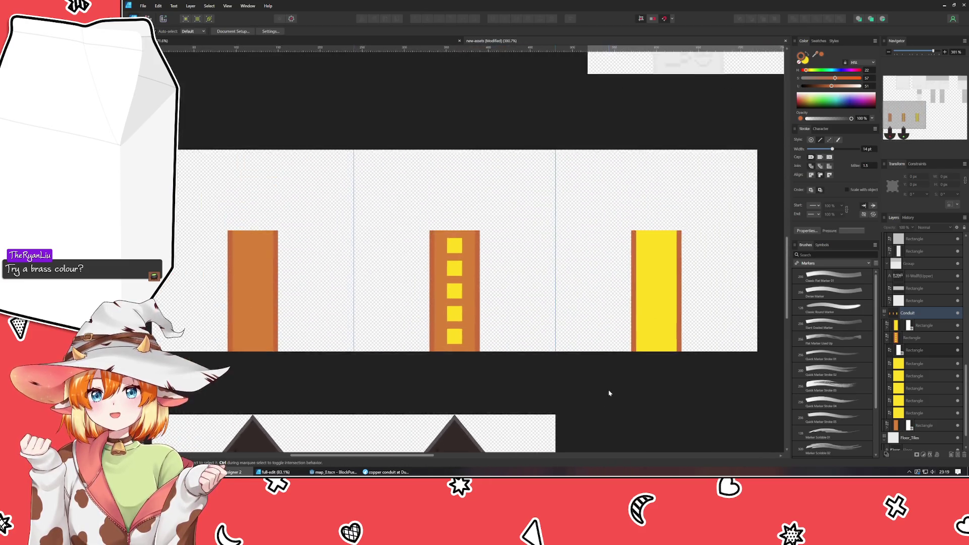
pyautogui.keyDown('ctrl'); pyautogui.scroll(-3, 608, 392); pyautogui.keyUp('ctrl')
pyautogui.keyDown('ctrl'); pyautogui.scroll(1, 547, 372); pyautogui.keyUp('ctrl')
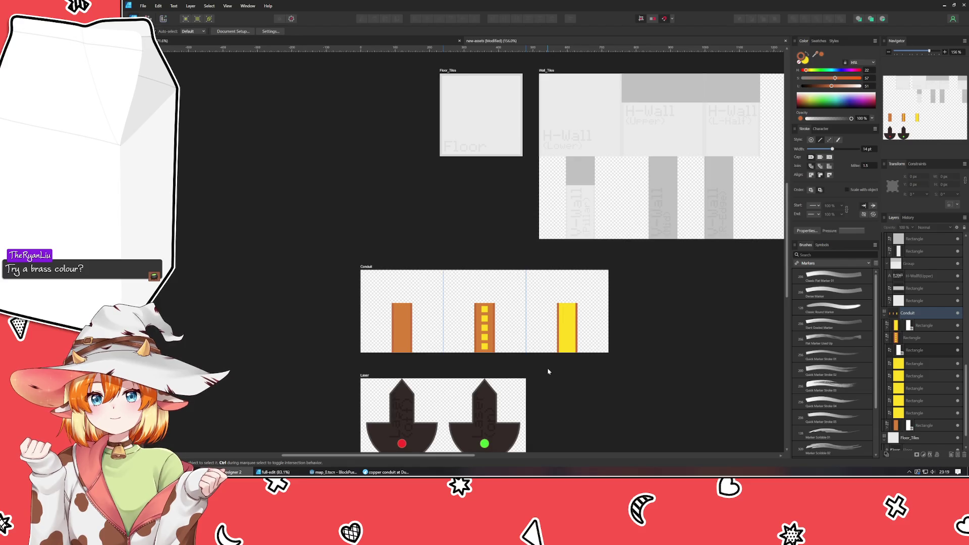
# Save the tile sheet.
pyautogui.hotkey('ctrl', 's')
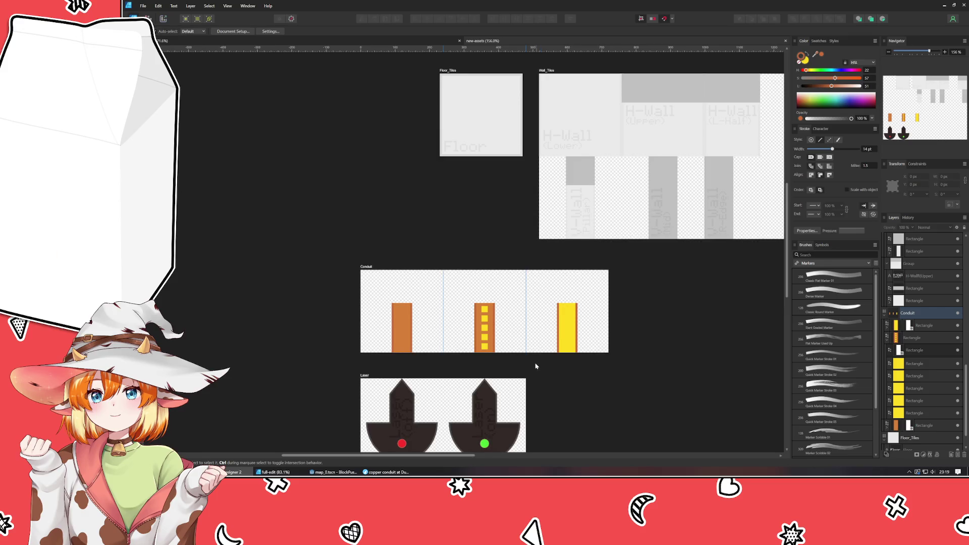
pyautogui.scroll(1, 534, 368)
pyautogui.keyDown('ctrl'); pyautogui.scroll(4, 520, 383); pyautogui.keyUp('ctrl')
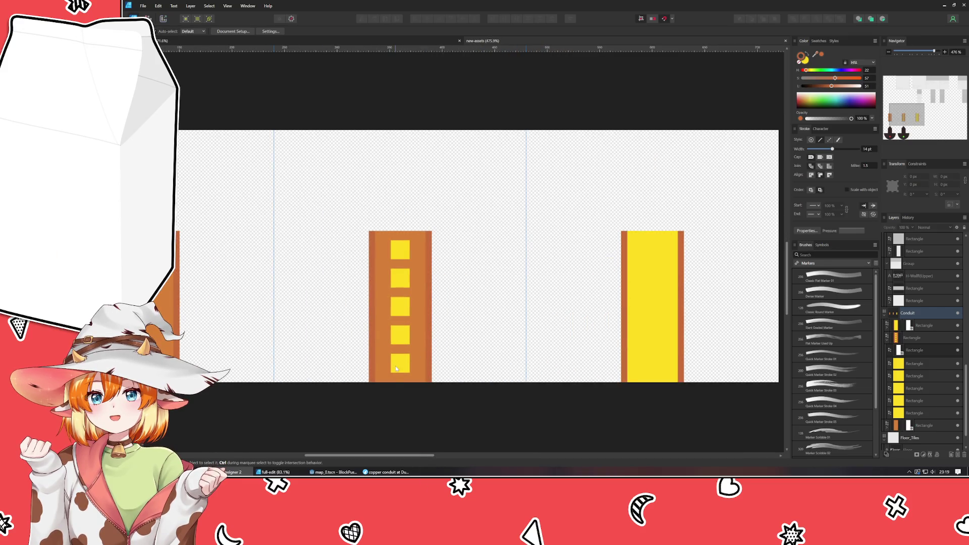
# Copy the middle conduit's five yellow squares onto the right yellow conduit.
pyautogui.click(397, 369)
pyautogui.keyDown('ctrl'); pyautogui.click(396, 362); pyautogui.keyUp('ctrl')
pyautogui.keyDown('shift'); pyautogui.click(401, 334); pyautogui.keyUp('shift')
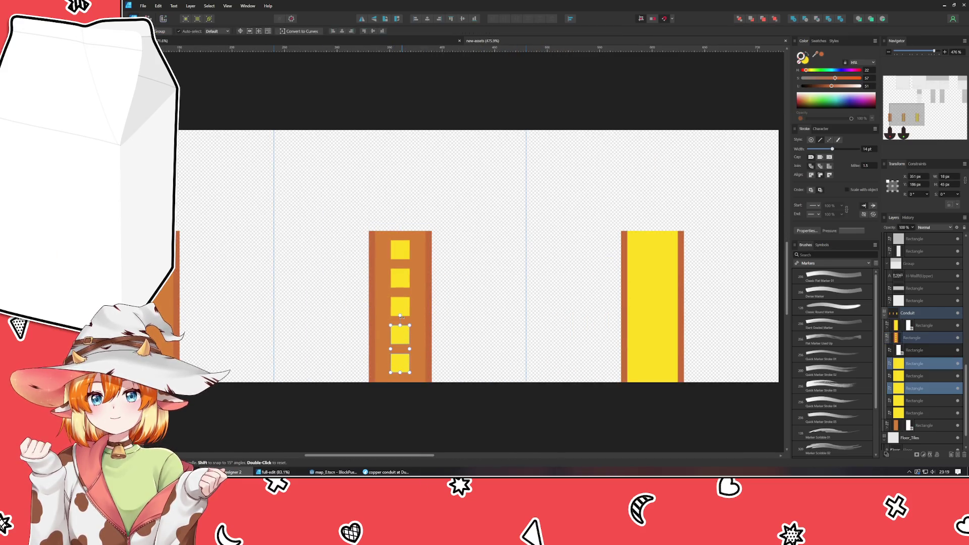
pyautogui.keyDown('shift'); pyautogui.click(400, 307); pyautogui.keyUp('shift')
pyautogui.keyDown('shift'); pyautogui.click(401, 279); pyautogui.keyUp('shift')
pyautogui.keyDown('shift'); pyautogui.click(403, 257); pyautogui.keyUp('shift')
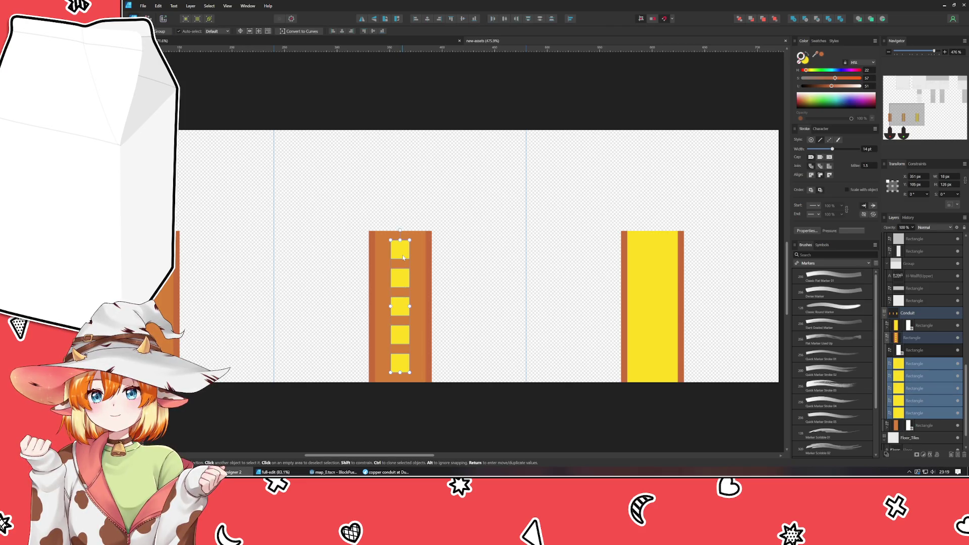
pyautogui.moveTo(404, 258)
pyautogui.keyDown('ctrl'); pyautogui.mouseDown()
pyautogui.moveTo(587, 270)
pyautogui.moveTo(702, 240)
pyautogui.moveTo(653, 277)
pyautogui.mouseUp(); pyautogui.keyUp('ctrl')
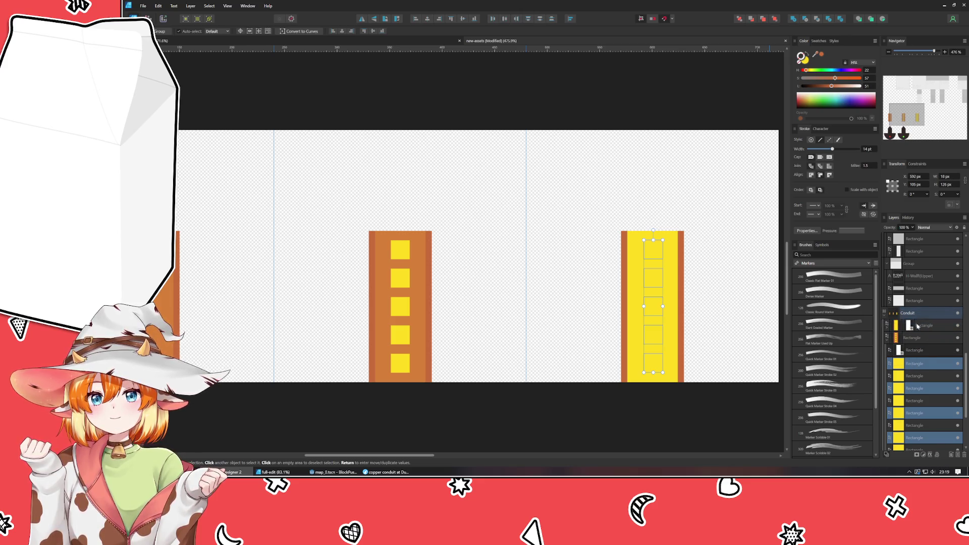
# Reorder the copied squares' layers and lower their fill hue from 51 to 49.
pyautogui.moveTo(918, 326); pyautogui.dragTo(918, 323)
pyautogui.click(809, 63)
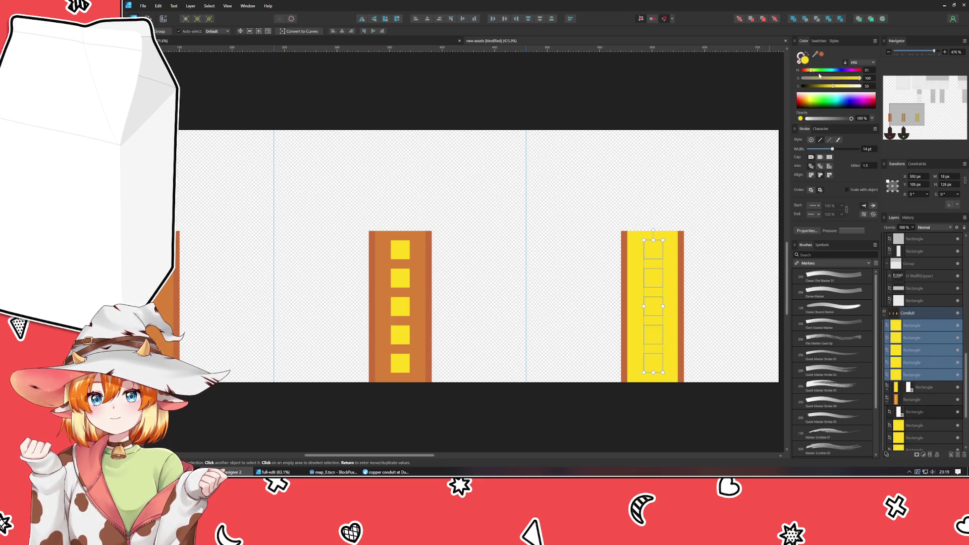
pyautogui.moveTo(810, 70); pyautogui.dragTo(811, 74)
pyautogui.moveTo(892, 362); pyautogui.dragTo(892, 418)
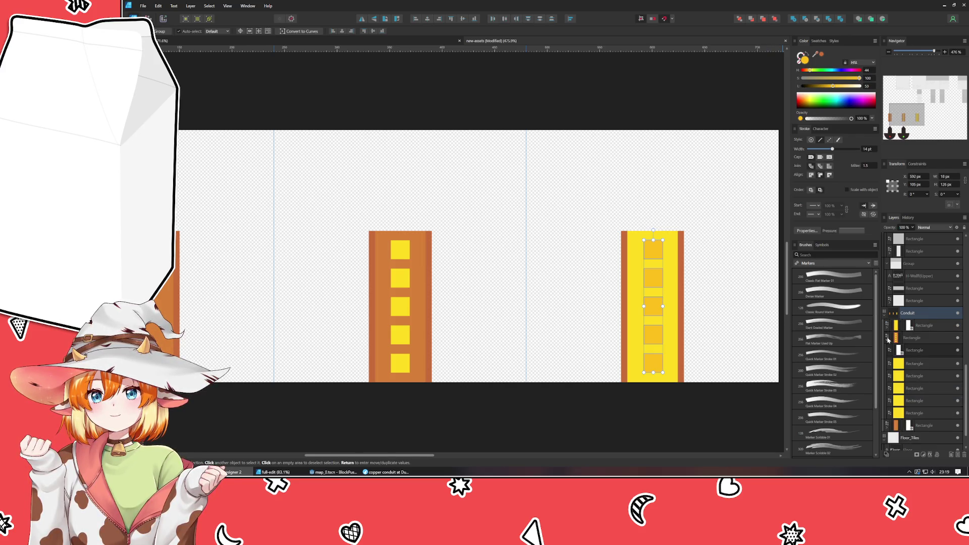
pyautogui.click(716, 407)
pyautogui.moveTo(716, 406)
pyautogui.mouseDown()
pyautogui.moveTo(634, 411)
pyautogui.moveTo(682, 408)
pyautogui.mouseUp()
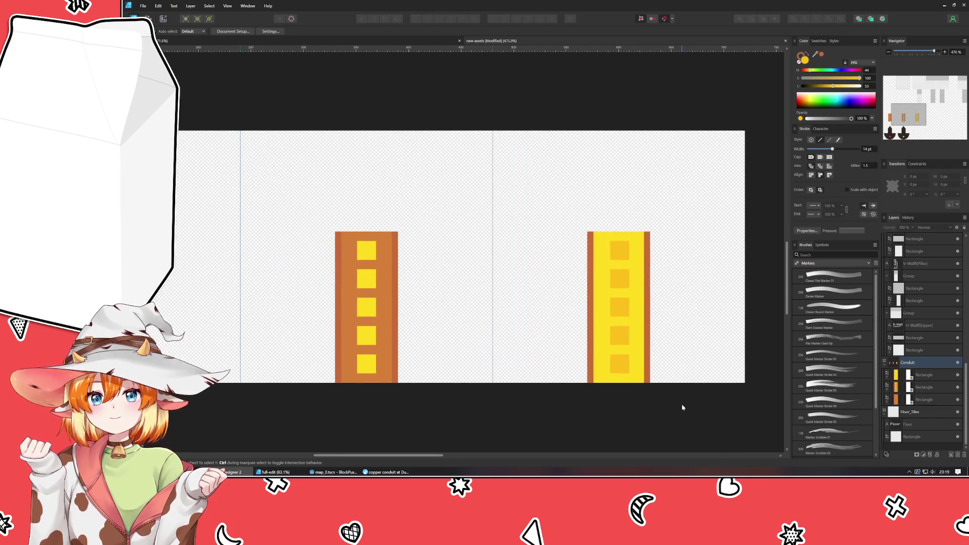
# Move the Floor_Tiles artboard further left.
pyautogui.scroll(-3, 682, 408)
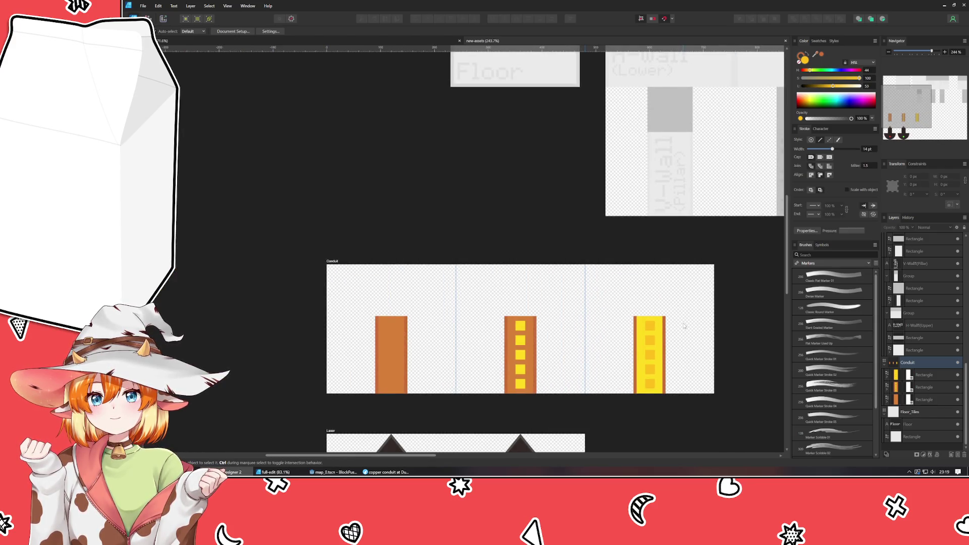
pyautogui.moveTo(684, 326); pyautogui.dragTo(550, 278)
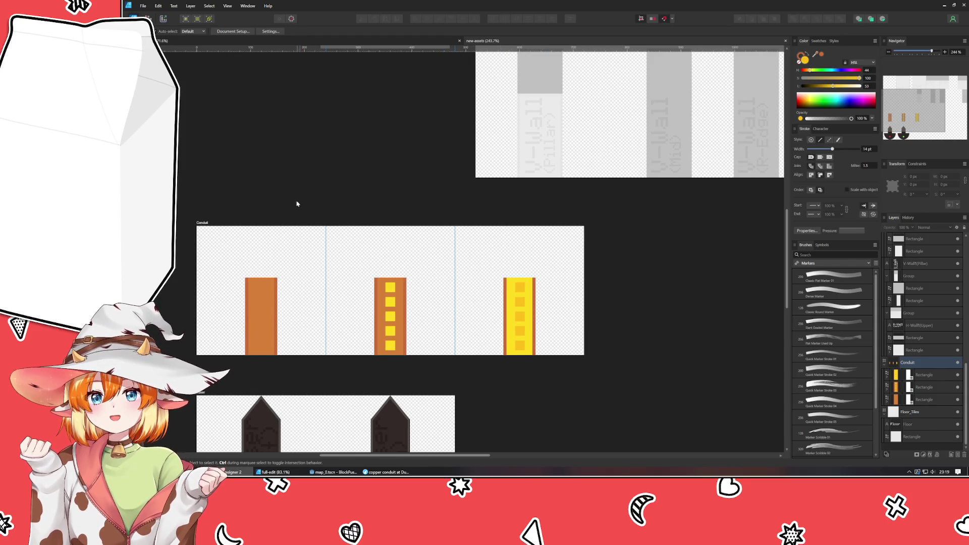
pyautogui.scroll(-3, 297, 203)
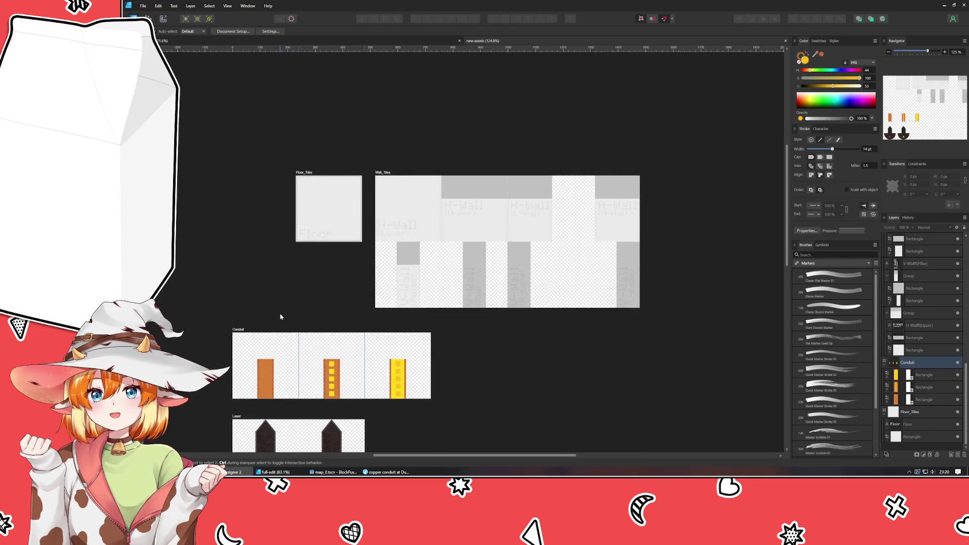
pyautogui.scroll(3, 281, 317)
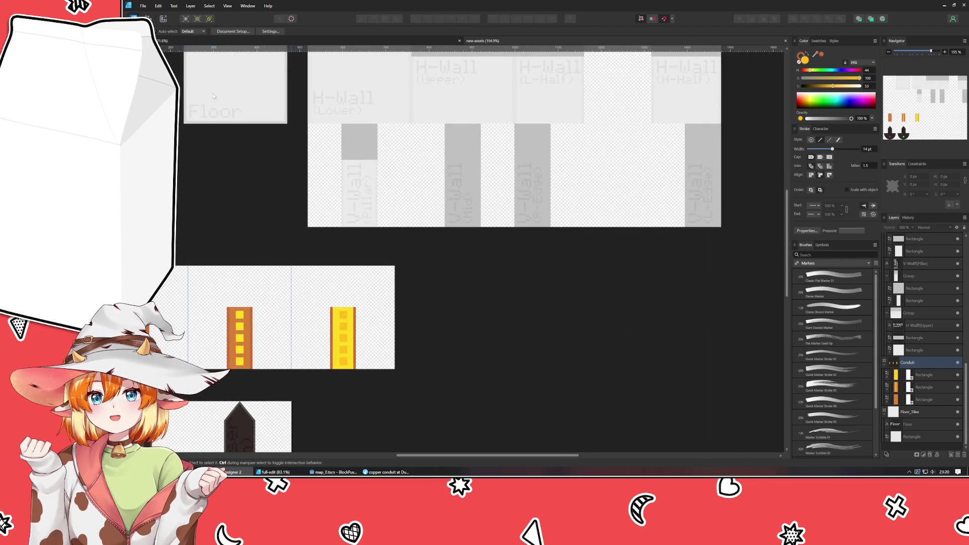
pyautogui.moveTo(249, 176)
pyautogui.mouseDown()
pyautogui.moveTo(296, 197)
pyautogui.moveTo(439, 308)
pyautogui.moveTo(467, 301)
pyautogui.mouseUp()
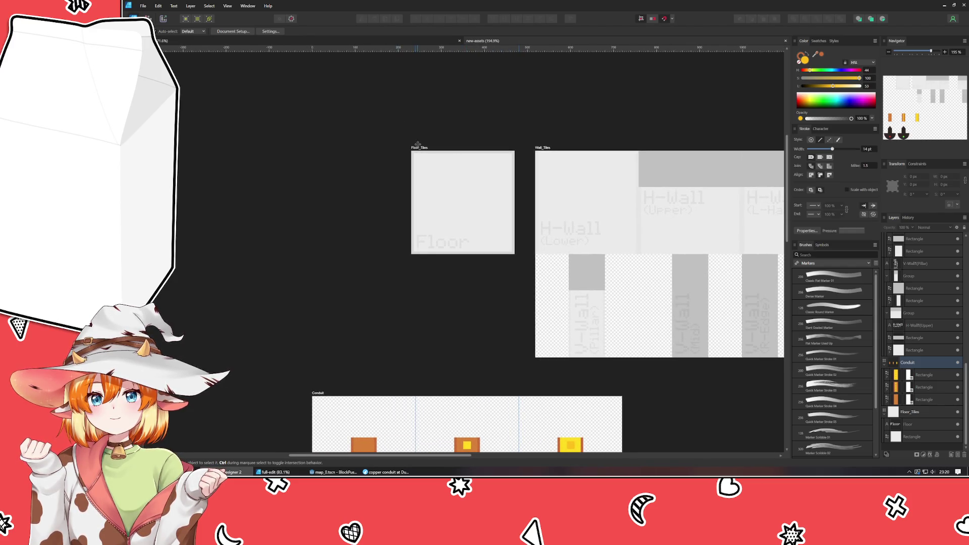
pyautogui.moveTo(414, 143)
pyautogui.mouseDown()
pyautogui.moveTo(273, 143)
pyautogui.moveTo(336, 146)
pyautogui.moveTo(324, 141)
pyautogui.moveTo(322, 150)
pyautogui.mouseUp()
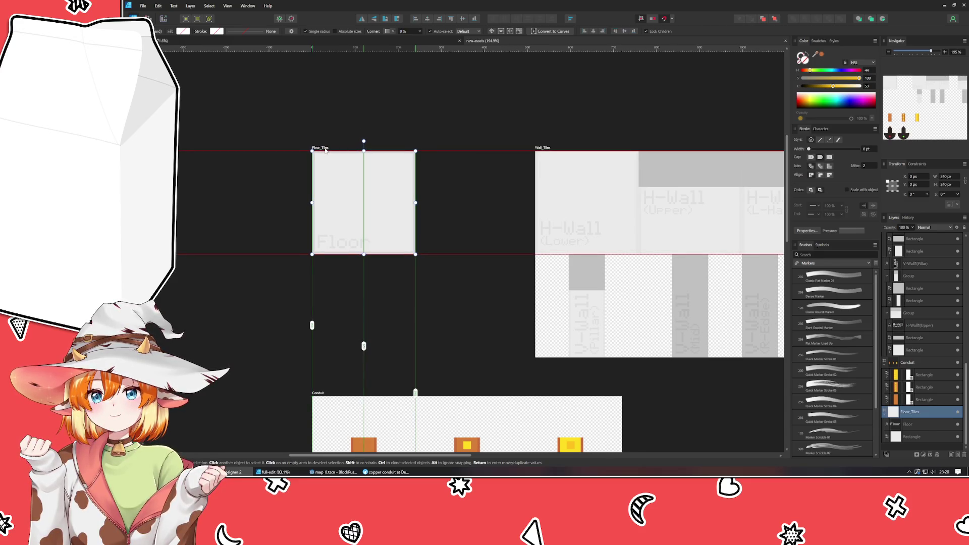
pyautogui.click(286, 151)
# Switch to the game-map mockup document.
pyautogui.scroll(1, 376, 170)
pyautogui.hscroll(1, 376, 169)
pyautogui.moveTo(377, 170)
pyautogui.mouseDown()
pyautogui.moveTo(303, 206)
pyautogui.moveTo(295, 186)
pyautogui.mouseUp()
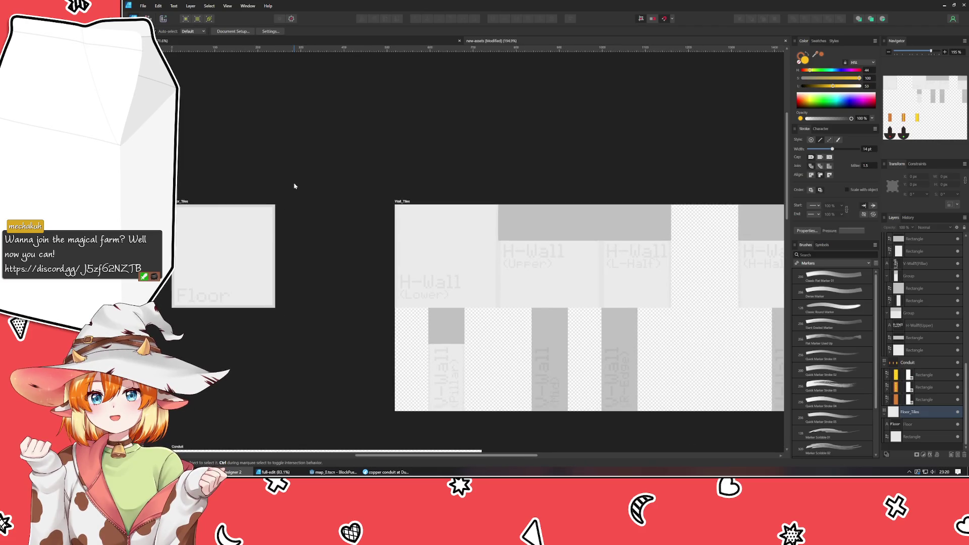
pyautogui.click(227, 40)
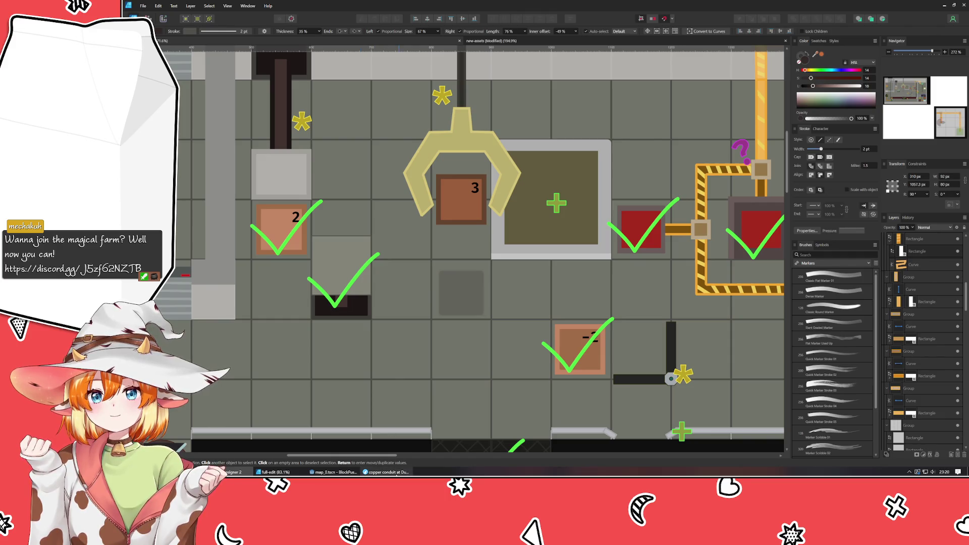
# Detach the mockup document into its own floating window.
pyautogui.moveTo(397, 474)
pyautogui.moveTo(283, 473)
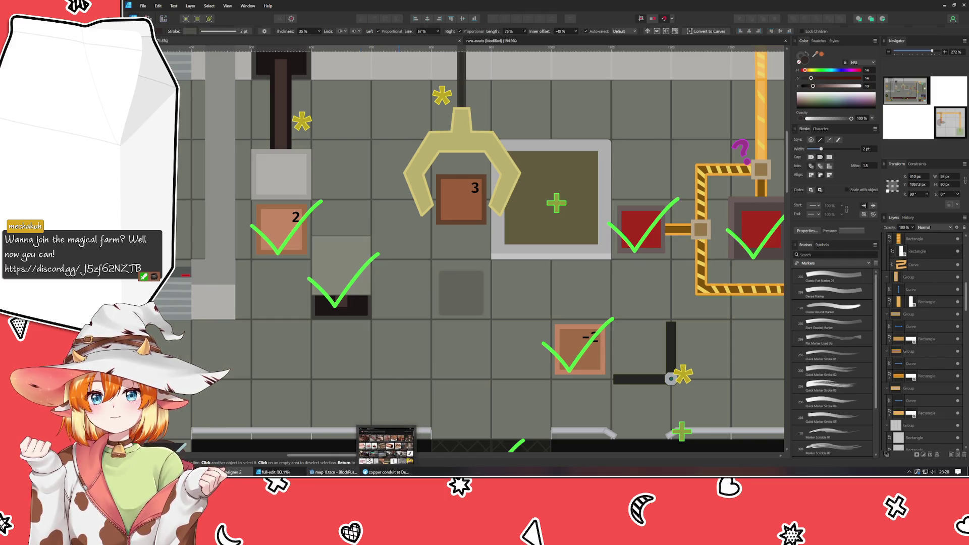
pyautogui.click(274, 442)
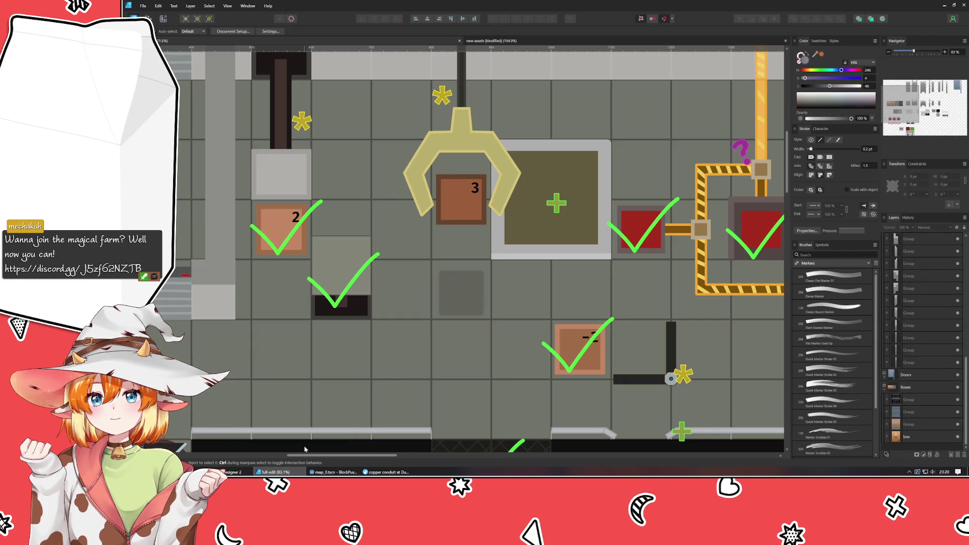
pyautogui.click(487, 41)
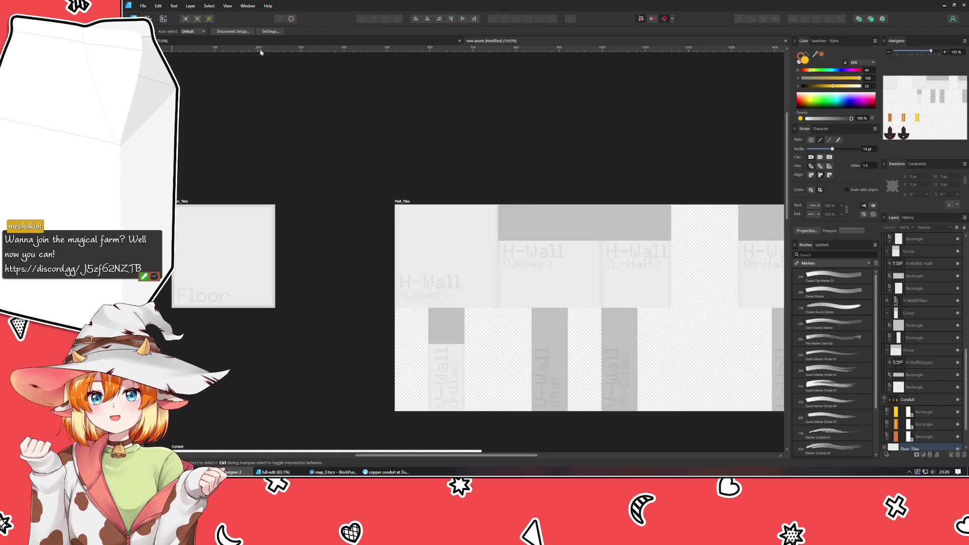
pyautogui.moveTo(251, 43)
pyautogui.mouseDown()
pyautogui.moveTo(303, 43)
pyautogui.moveTo(313, 121)
pyautogui.moveTo(333, 154)
pyautogui.moveTo(828, 151)
pyautogui.mouseUp()
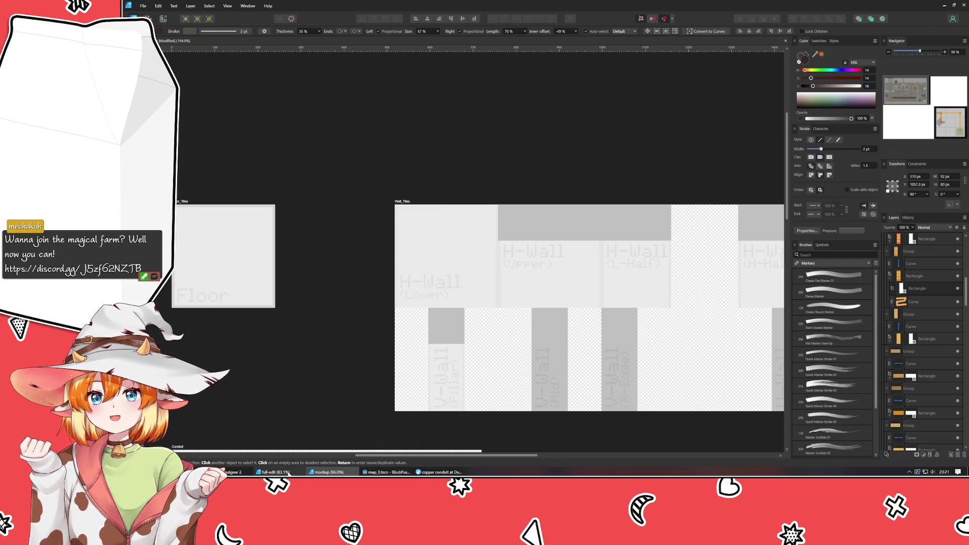
# Return to the new-assets tile sheet with the Conduit artboard below the tiles.
pyautogui.click(275, 472)
pyautogui.hotkey('ctrl', 'Tab')
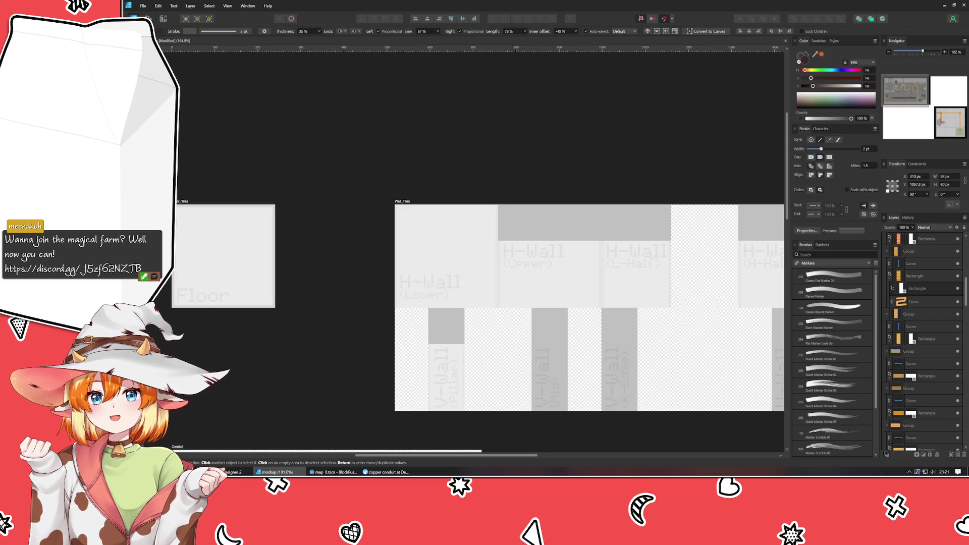
pyautogui.click(523, 135)
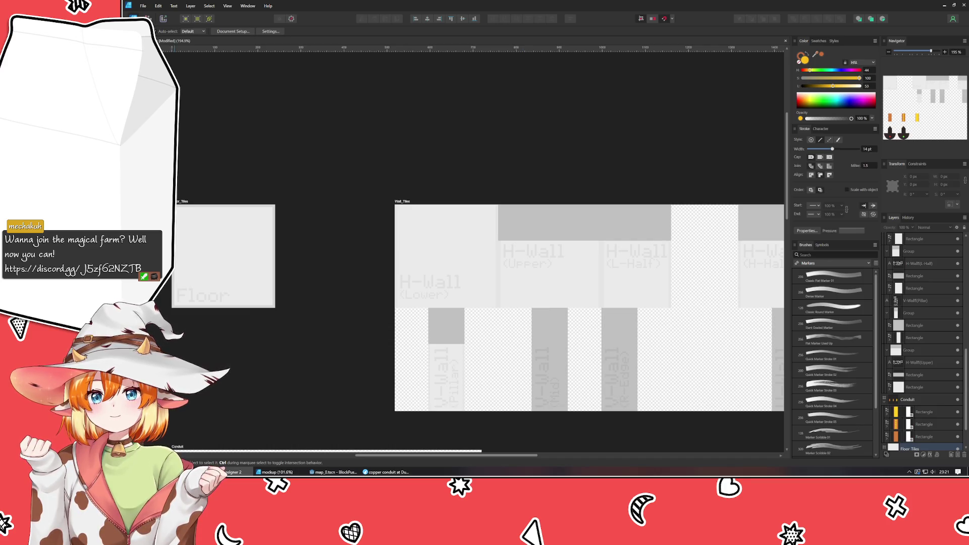
pyautogui.hotkey('ctrl', 'Tab')
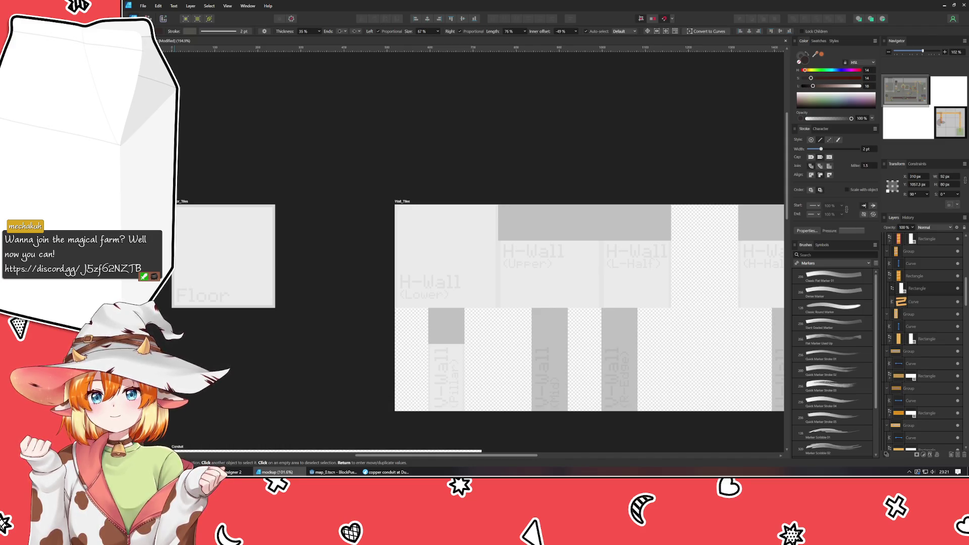
pyautogui.moveTo(314, 291)
pyautogui.mouseDown()
pyautogui.moveTo(509, 281)
pyautogui.moveTo(526, 306)
pyautogui.moveTo(515, 233)
pyautogui.mouseUp()
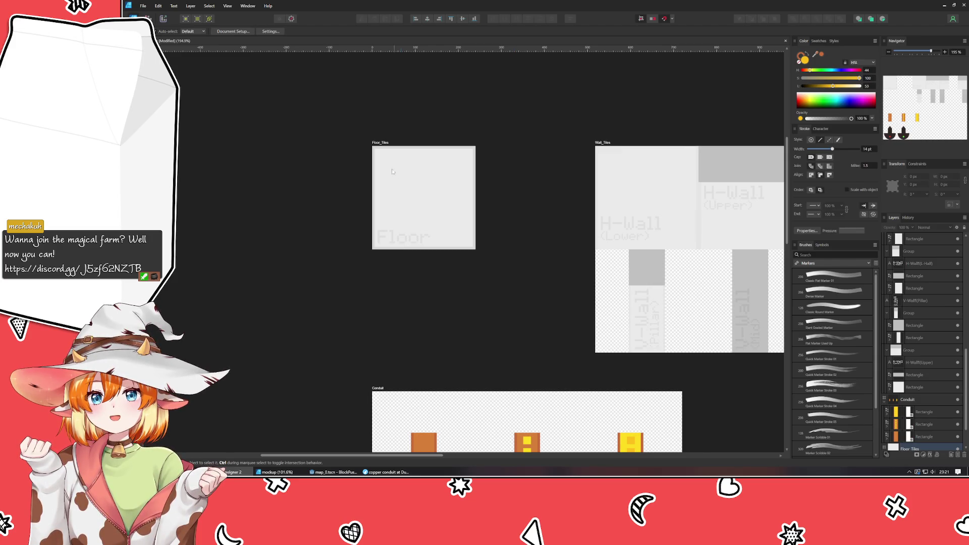
# Set the Floor_Tiles artboard height to 480 px.
pyautogui.click(382, 142)
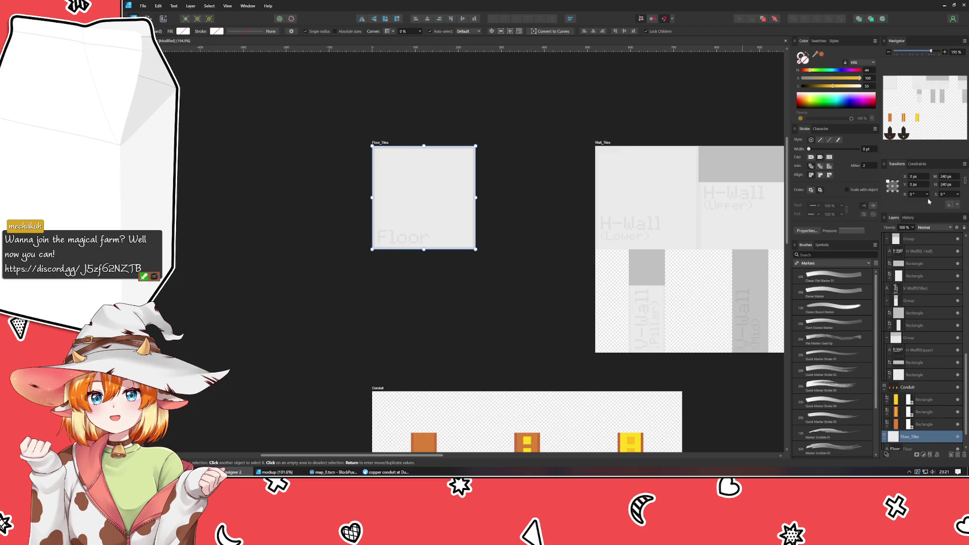
pyautogui.click(949, 176)
pyautogui.press('Tab')
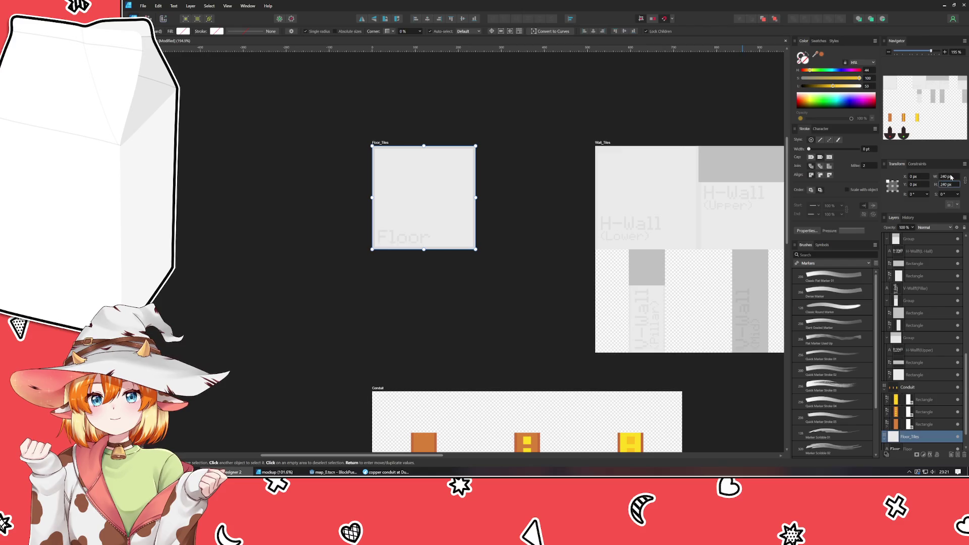
pyautogui.write('480')
pyautogui.press('Return')
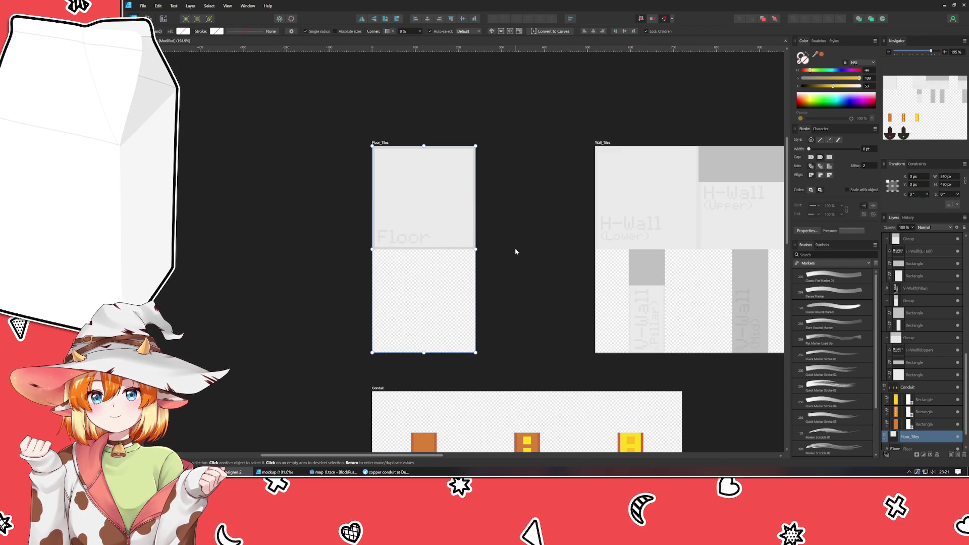
pyautogui.click(383, 304)
# Group the Floor tile, copy it into the lower half, and darken the copy's rectangle to near-black.
pyautogui.scroll(1, 384, 247)
pyautogui.click(420, 210)
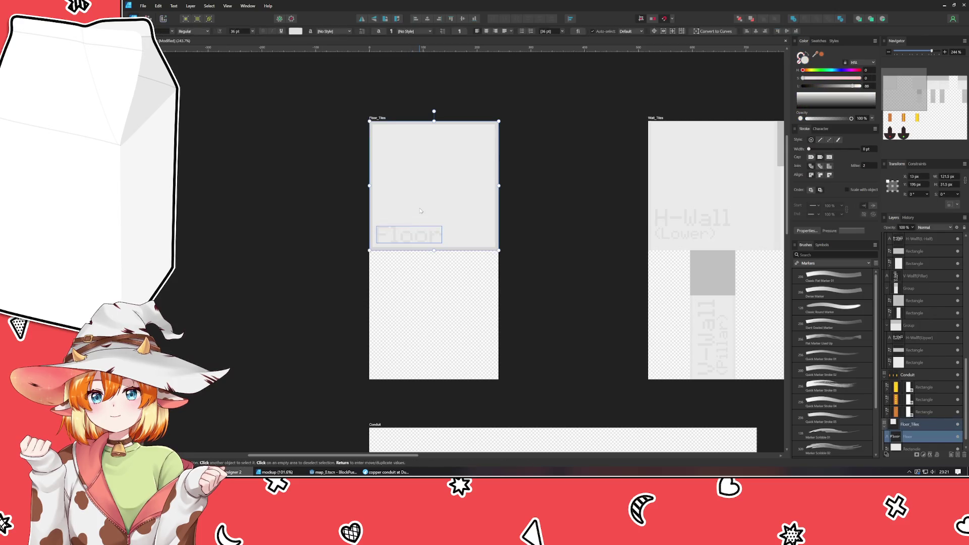
pyautogui.hotkey('ctrl', 'g')
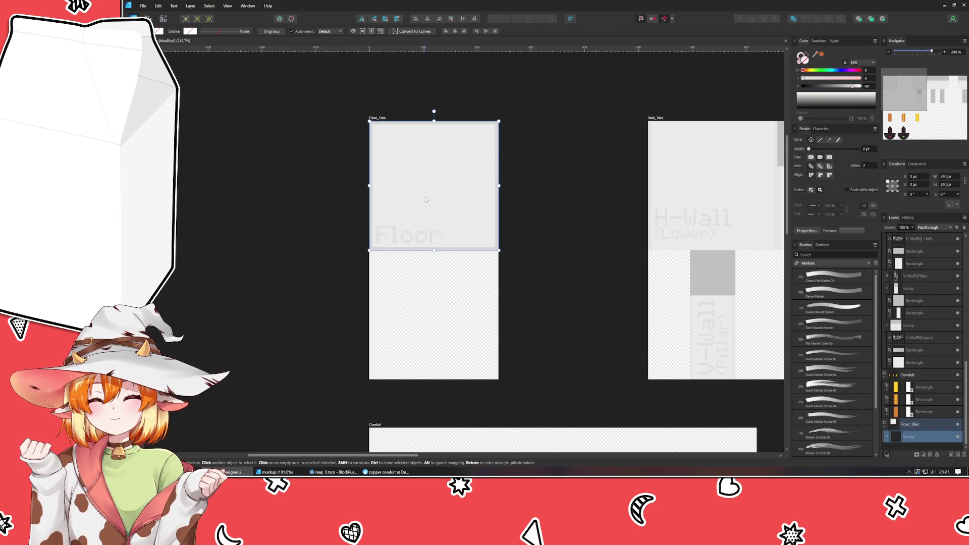
pyautogui.moveTo(426, 199)
pyautogui.mouseDown()
pyautogui.moveTo(452, 327)
pyautogui.moveTo(428, 327)
pyautogui.mouseUp()
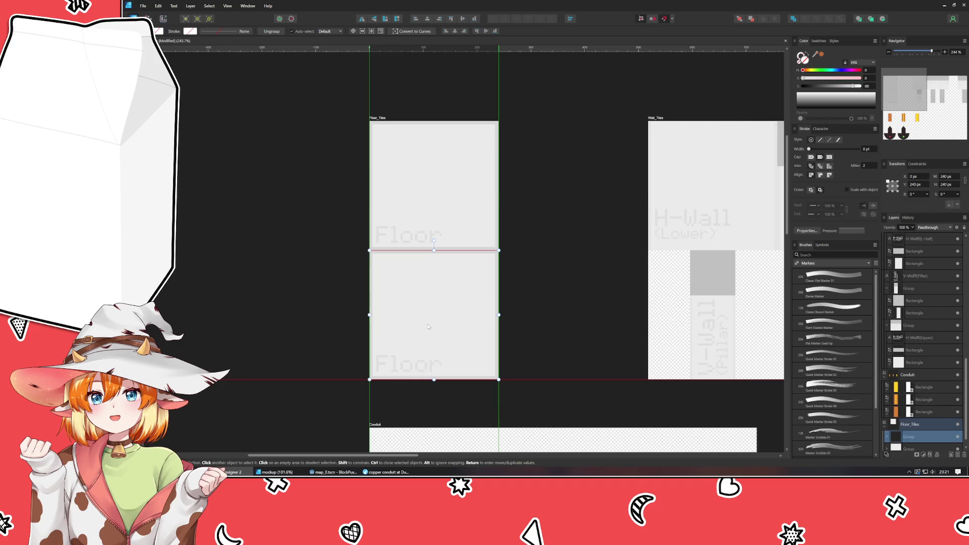
pyautogui.doubleClick(428, 326)
pyautogui.moveTo(853, 86)
pyautogui.mouseDown()
pyautogui.moveTo(795, 86)
pyautogui.moveTo(811, 80)
pyautogui.mouseUp()
pyautogui.click(806, 70)
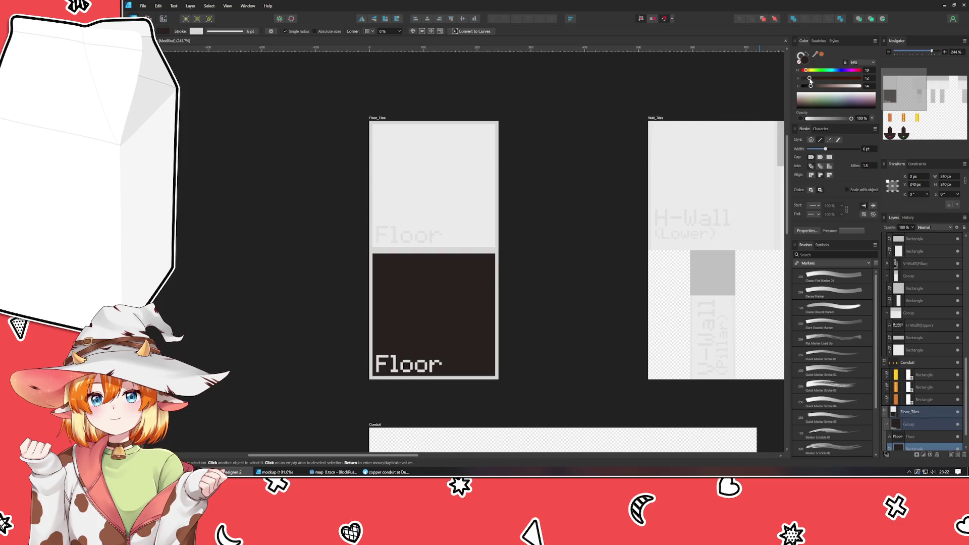
pyautogui.click(590, 295)
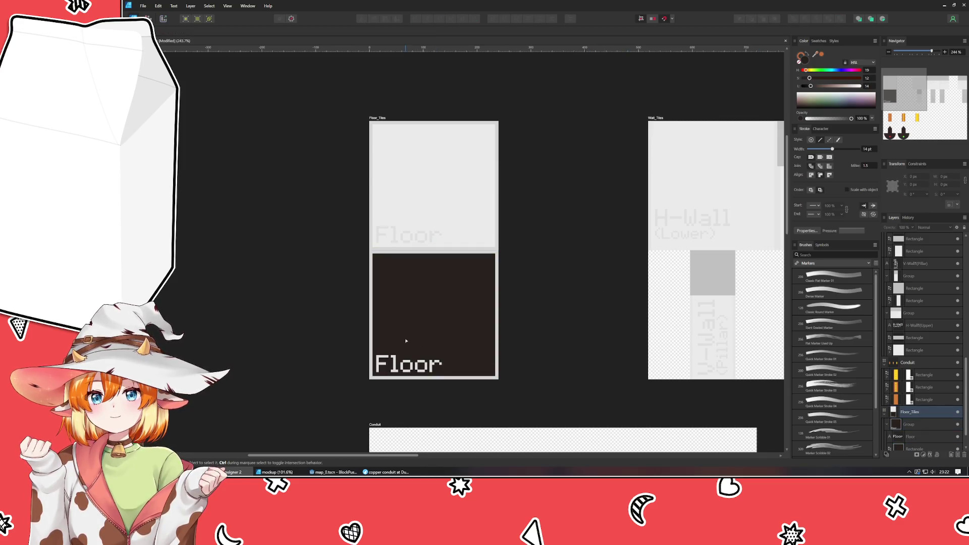
# Darken the lower tile's rectangle fill to a near-black dark brown.
pyautogui.scroll(2, 406, 340)
pyautogui.click(418, 318)
pyautogui.click(808, 86)
pyautogui.moveTo(808, 89); pyautogui.dragTo(808, 86)
pyautogui.click(604, 288)
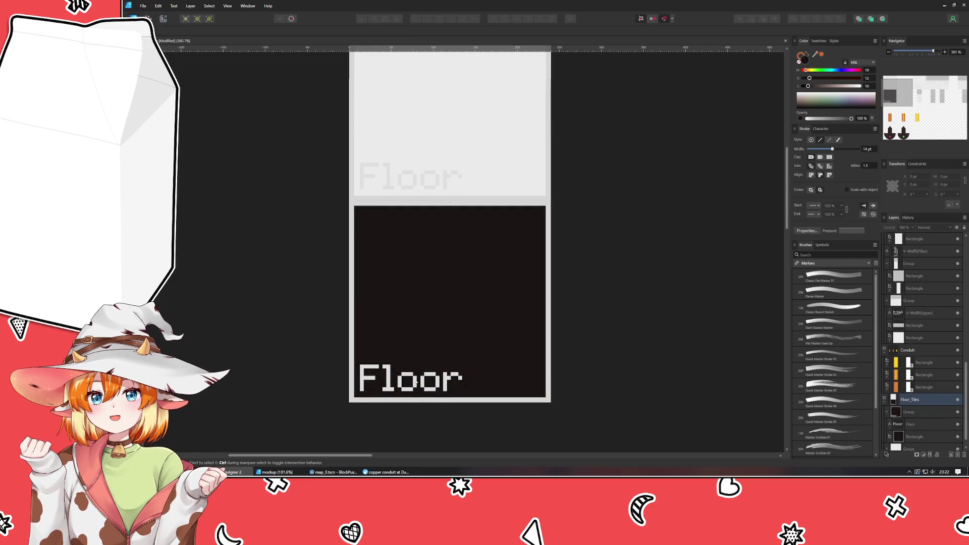
# Change the lower tile's label text from Floor to SpringPit.
pyautogui.doubleClick(406, 385)
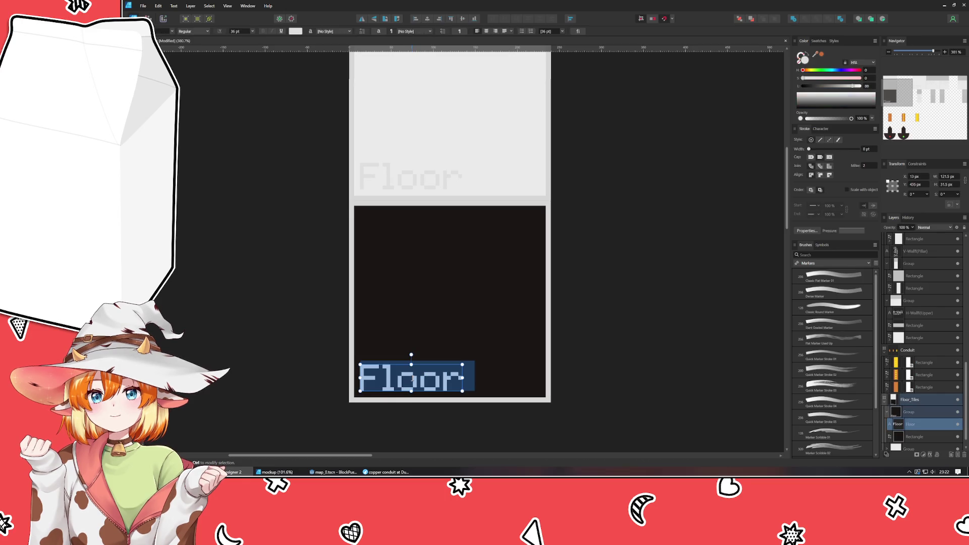
pyautogui.write('Pit')
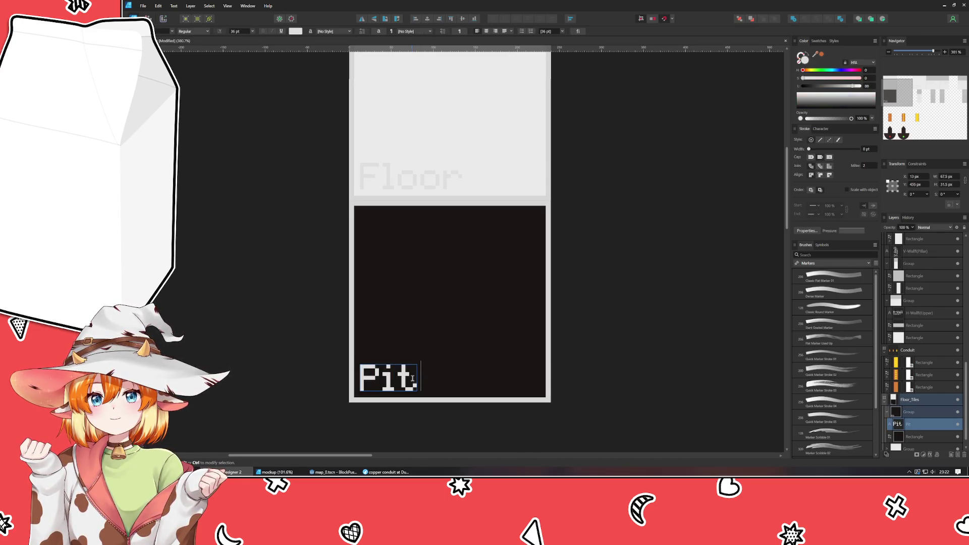
pyautogui.hotkey('ctrl', 'a')
pyautogui.press('BackSpace')
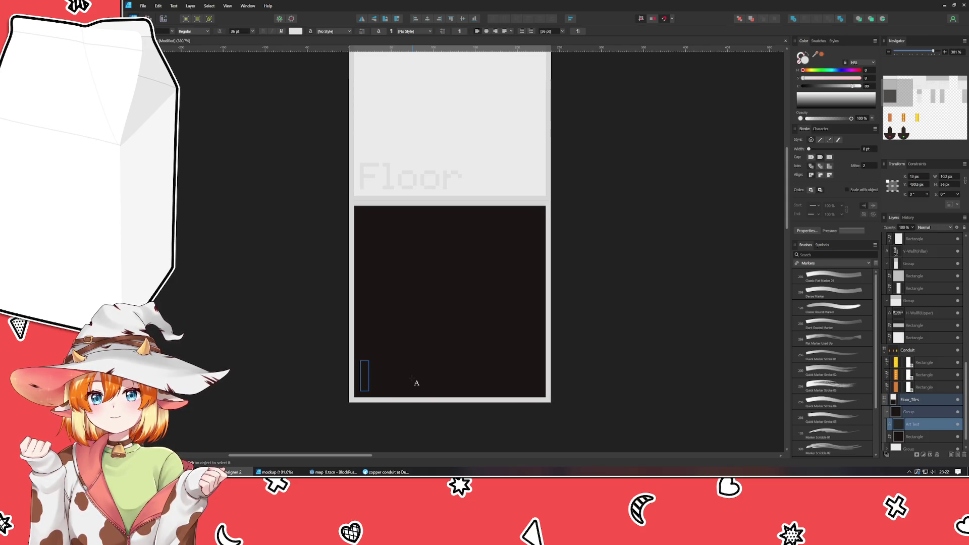
pyautogui.click(333, 472)
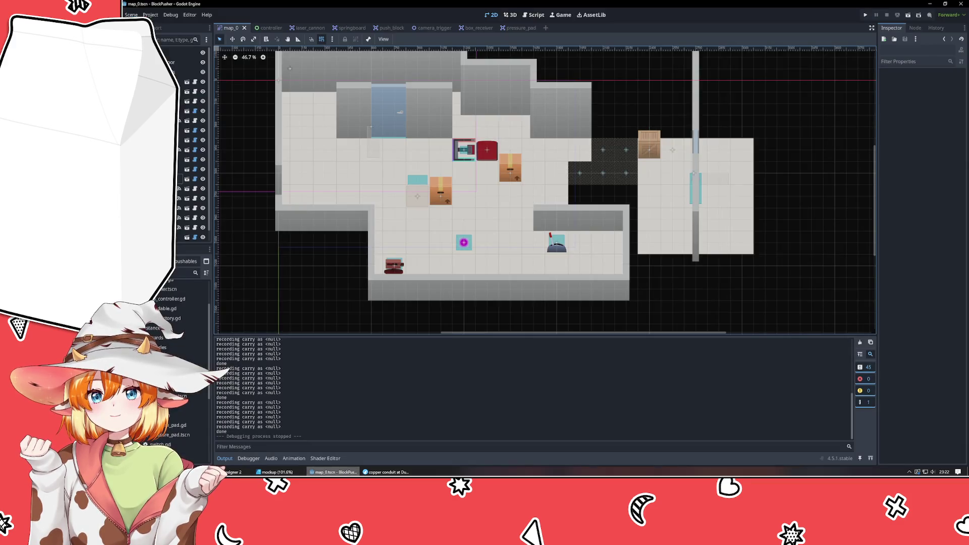
pyautogui.hotkey('alt', 'Tab')
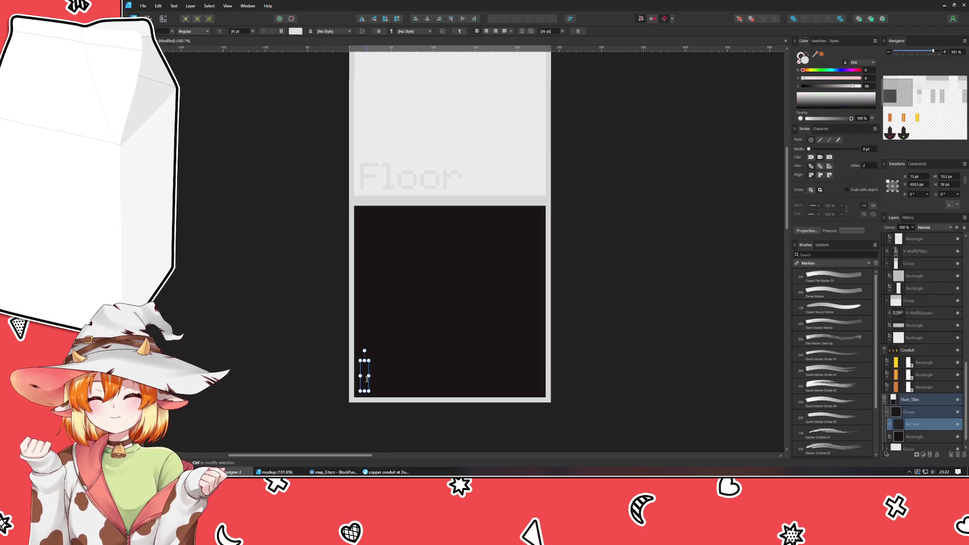
pyautogui.write('SpringP')
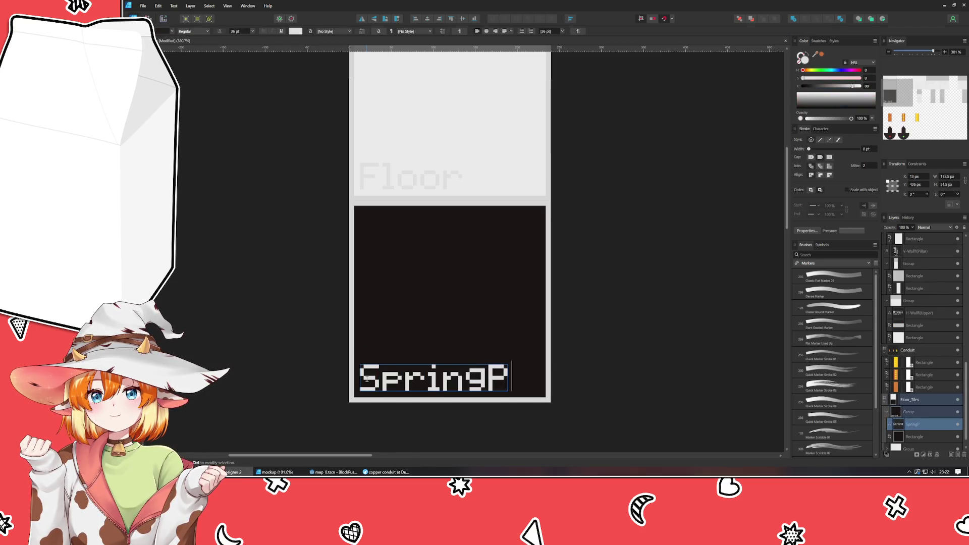
pyautogui.write('it')
pyautogui.press('Escape')
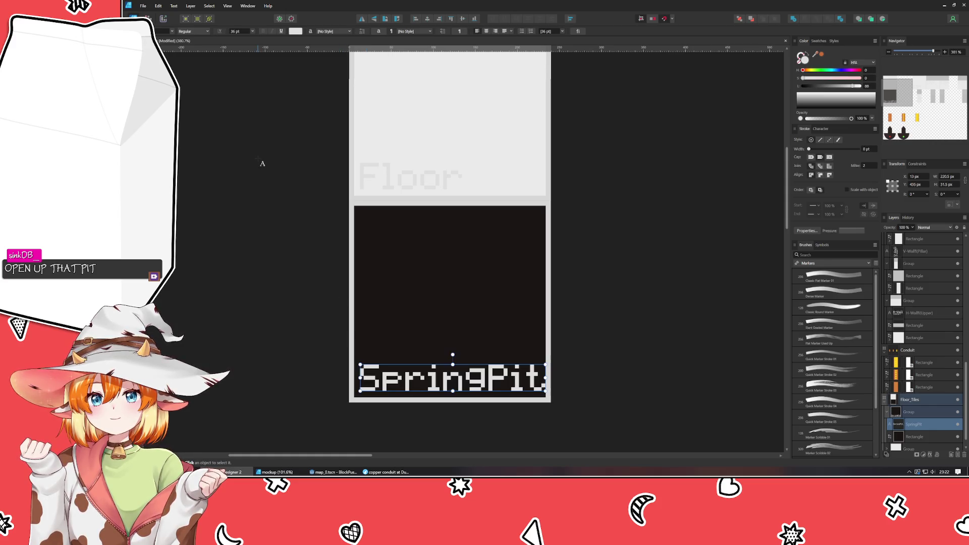
# Nudge the SpringPit label left and give it the sampled dark floor colour.
pyautogui.press('Escape')
pyautogui.press('Left')
pyautogui.press('Left')
pyautogui.press('Left')
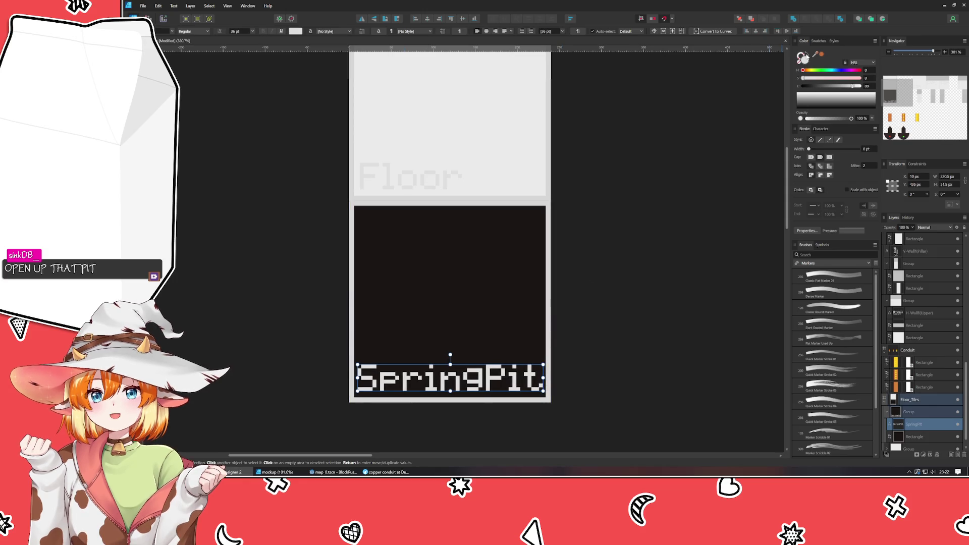
pyautogui.moveTo(815, 54); pyautogui.dragTo(487, 285)
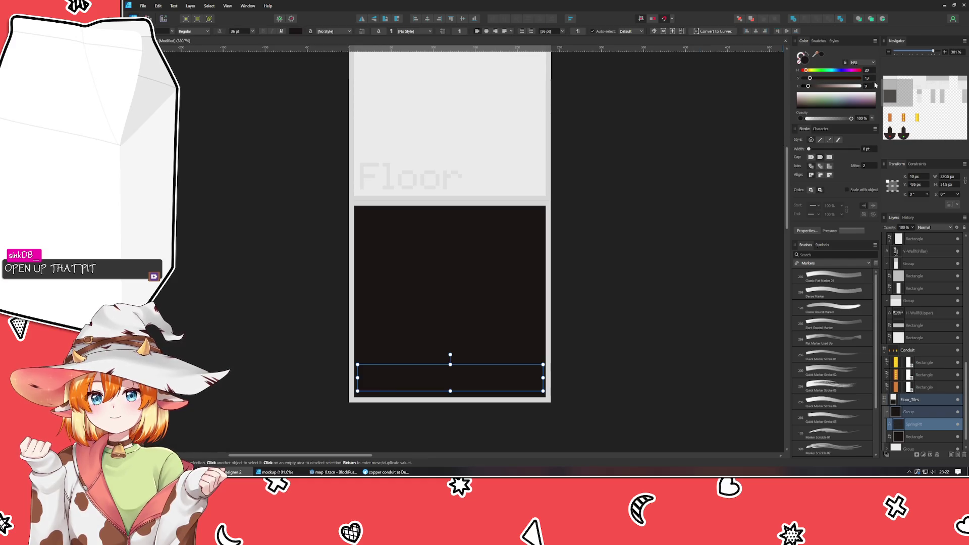
pyautogui.click(684, 291)
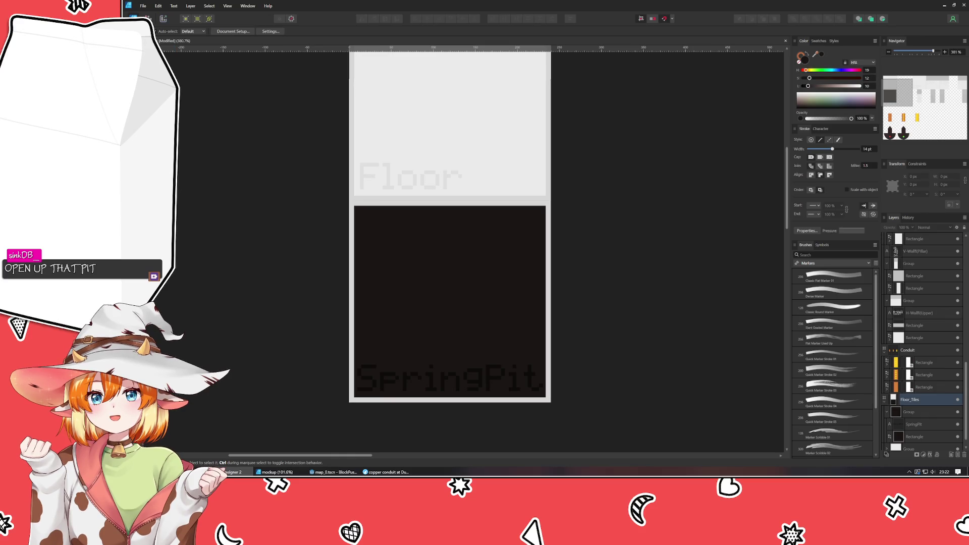
# Draw a rectangle on the dark tile with no stroke and a pale-blue fill.
pyautogui.press('m')
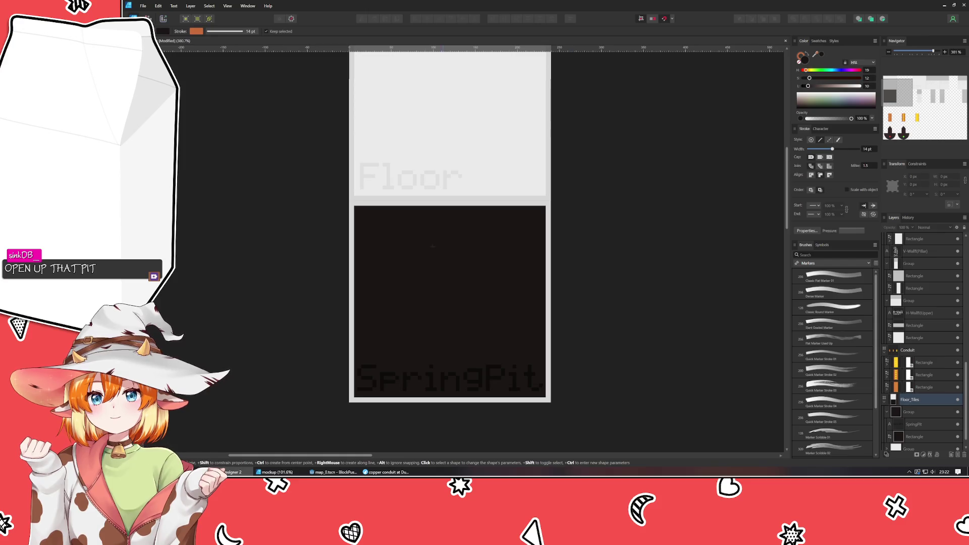
pyautogui.moveTo(425, 239)
pyautogui.mouseDown()
pyautogui.moveTo(426, 398)
pyautogui.moveTo(476, 323)
pyautogui.moveTo(476, 336)
pyautogui.mouseUp()
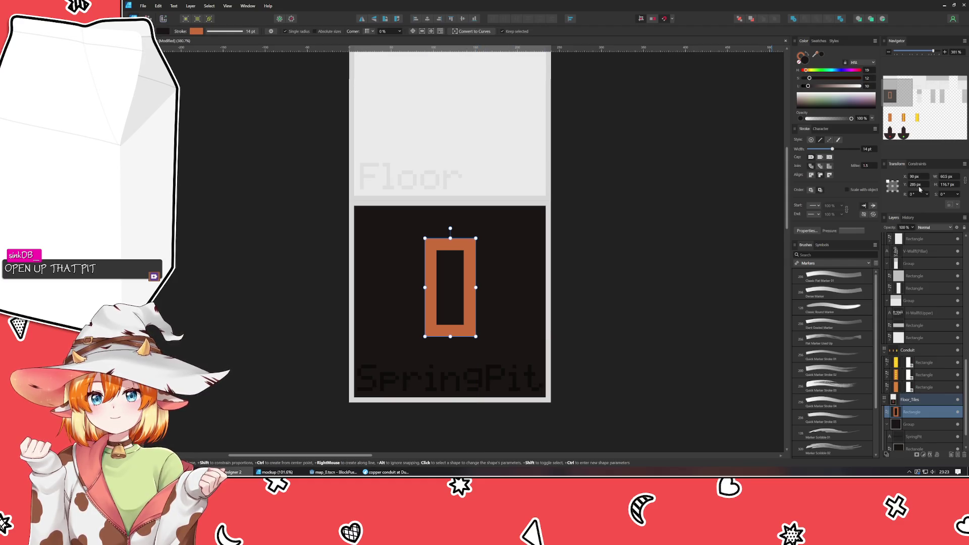
pyautogui.click(801, 56)
pyautogui.click(798, 63)
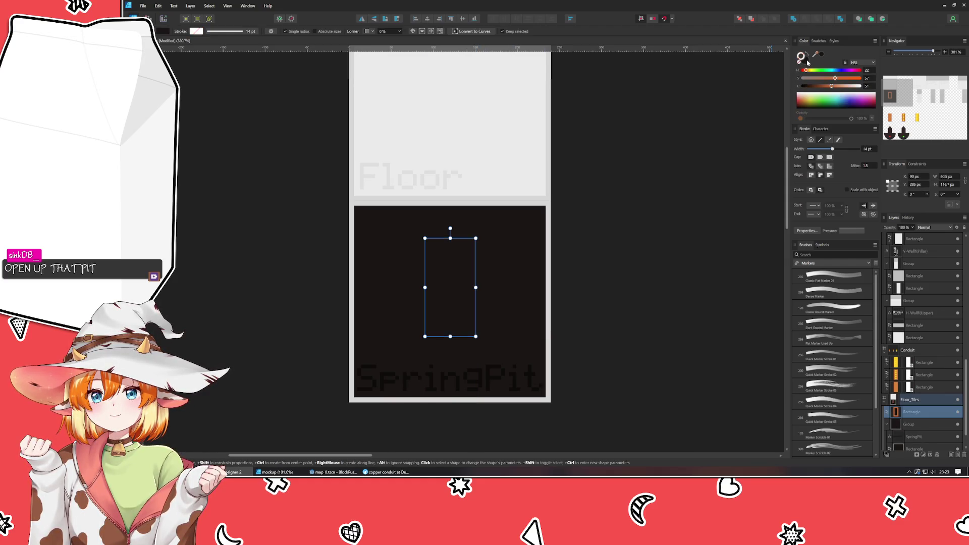
pyautogui.moveTo(806, 70)
pyautogui.mouseDown()
pyautogui.moveTo(846, 70)
pyautogui.moveTo(828, 70)
pyautogui.moveTo(855, 87)
pyautogui.moveTo(820, 81)
pyautogui.mouseUp()
pyautogui.click(833, 78)
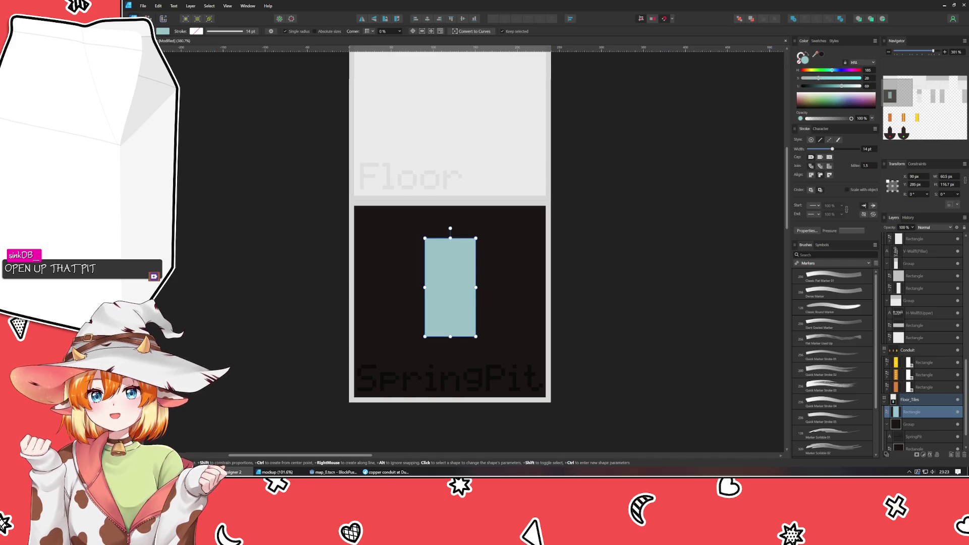
# Centre the pale-blue rectangle on the tile and make it taller.
pyautogui.press('v')
pyautogui.moveTo(449, 298); pyautogui.dragTo(463, 295)
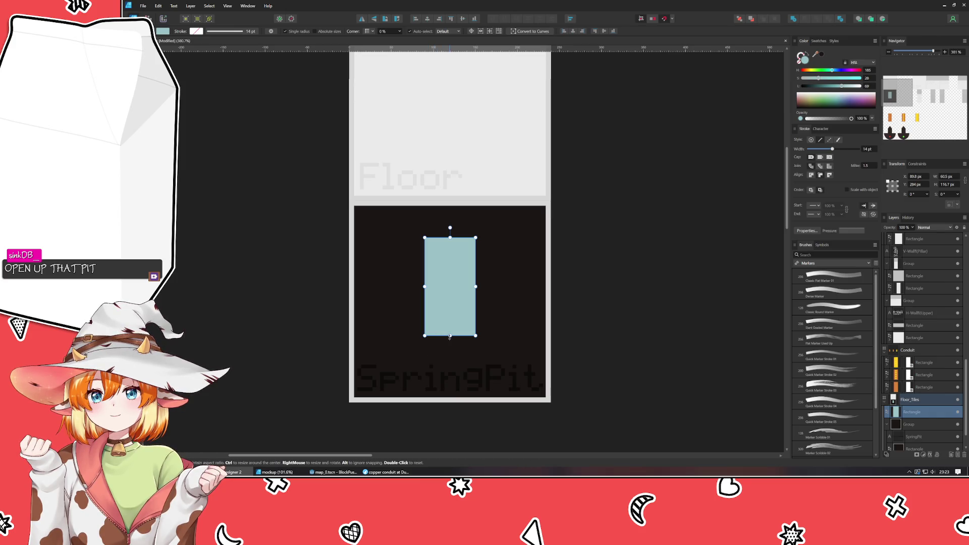
pyautogui.moveTo(450, 335); pyautogui.dragTo(450, 356)
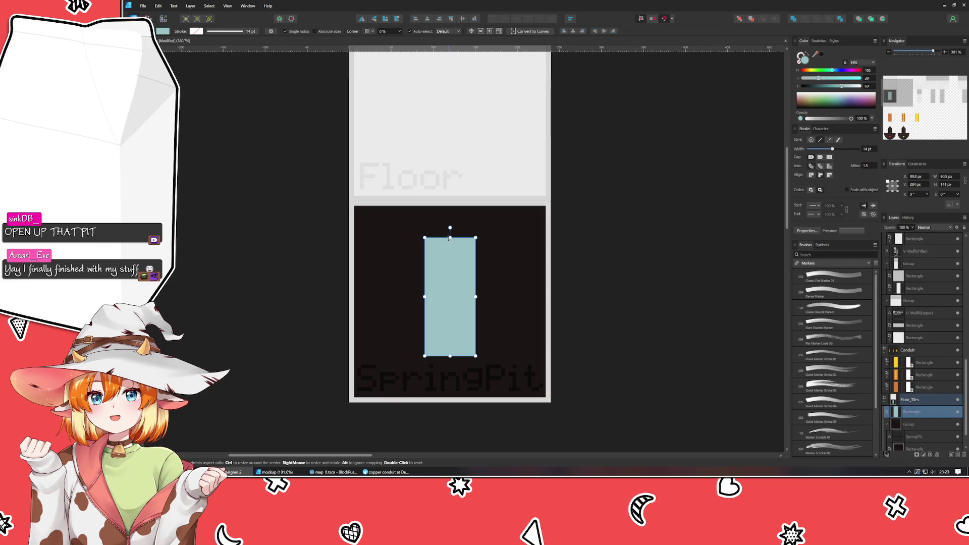
pyautogui.moveTo(449, 238); pyautogui.dragTo(450, 242)
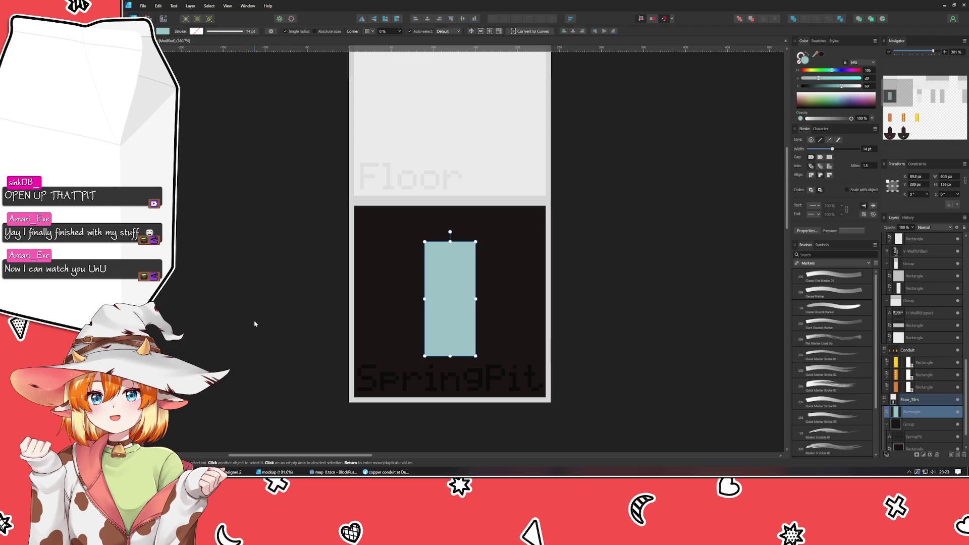
pyautogui.press('Escape')
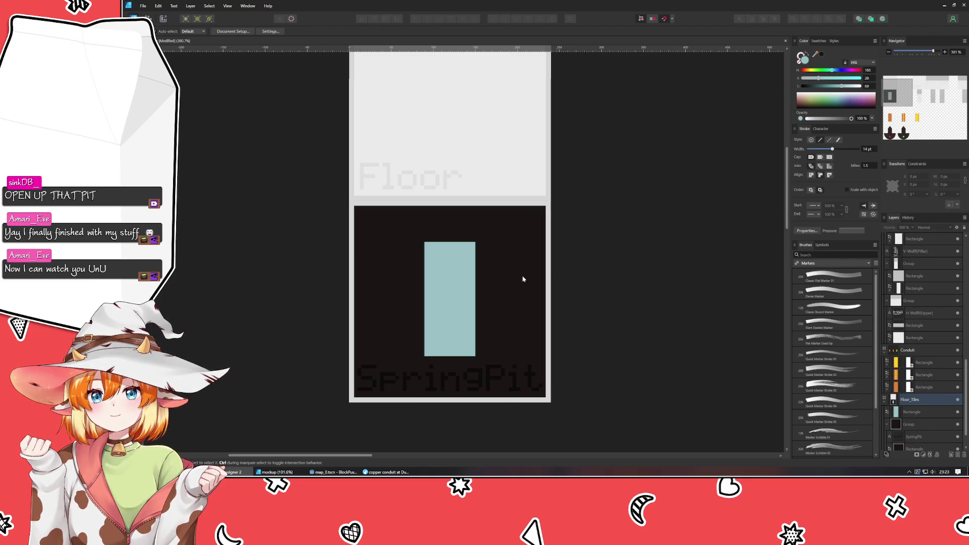
pyautogui.click(462, 286)
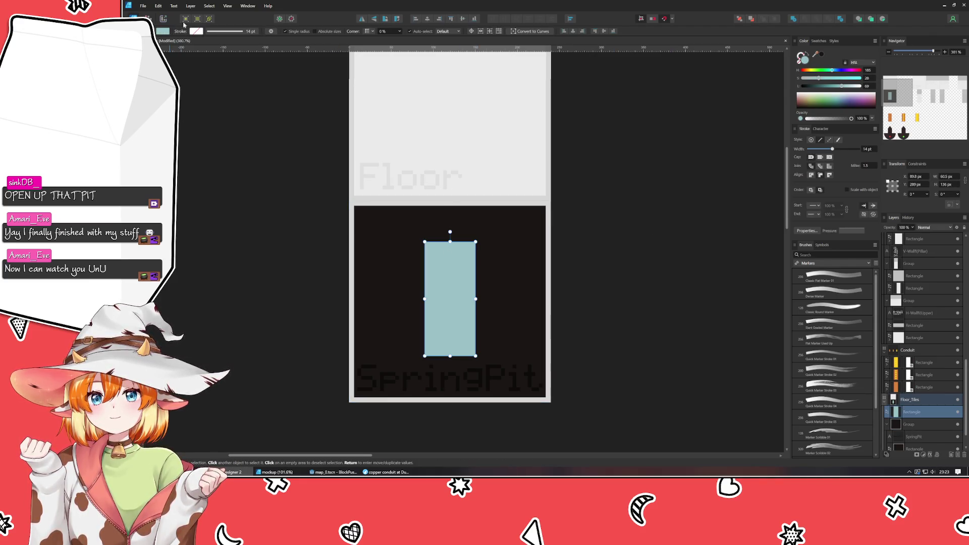
# Switch the rectangle's fill to a gradient using a light-cyan colour.
pyautogui.click(162, 31)
pyautogui.click(173, 52)
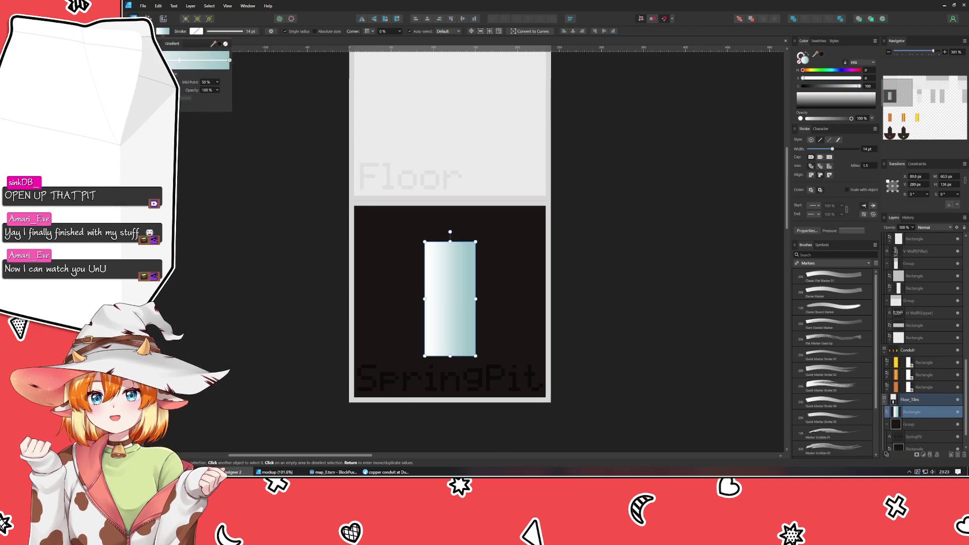
pyautogui.click(173, 61)
pyautogui.moveTo(174, 61); pyautogui.dragTo(178, 61)
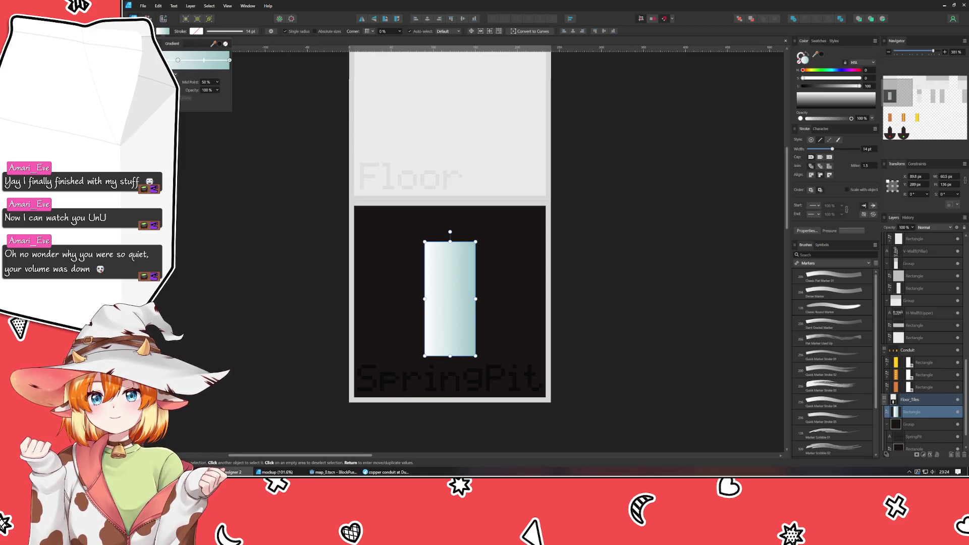
pyautogui.click(178, 61)
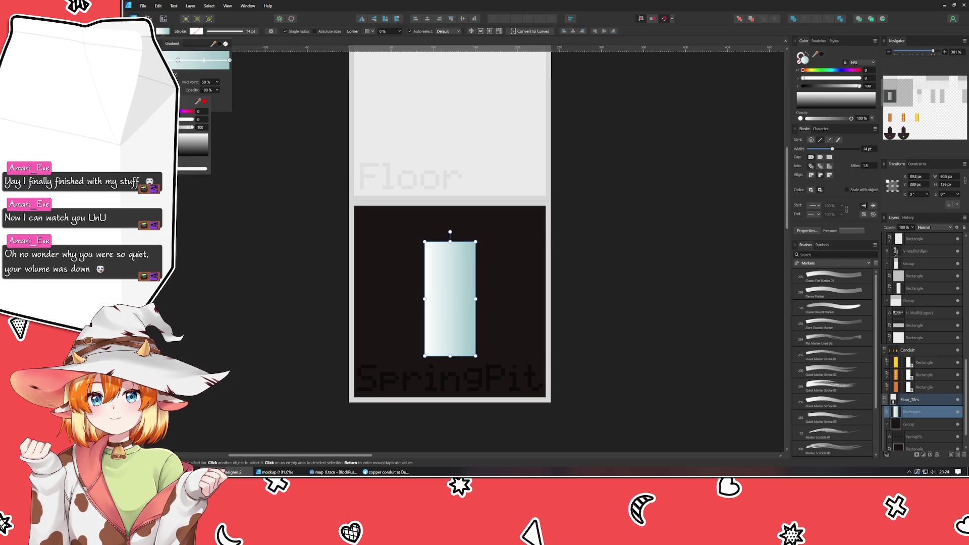
pyautogui.moveTo(198, 105)
pyautogui.mouseDown()
pyautogui.moveTo(711, 61)
pyautogui.moveTo(806, 61)
pyautogui.mouseUp()
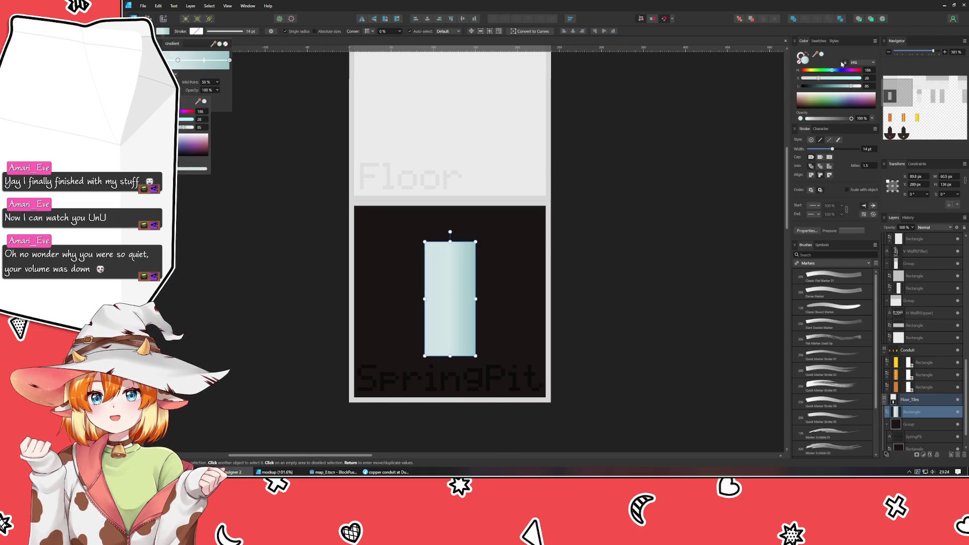
pyautogui.click(819, 41)
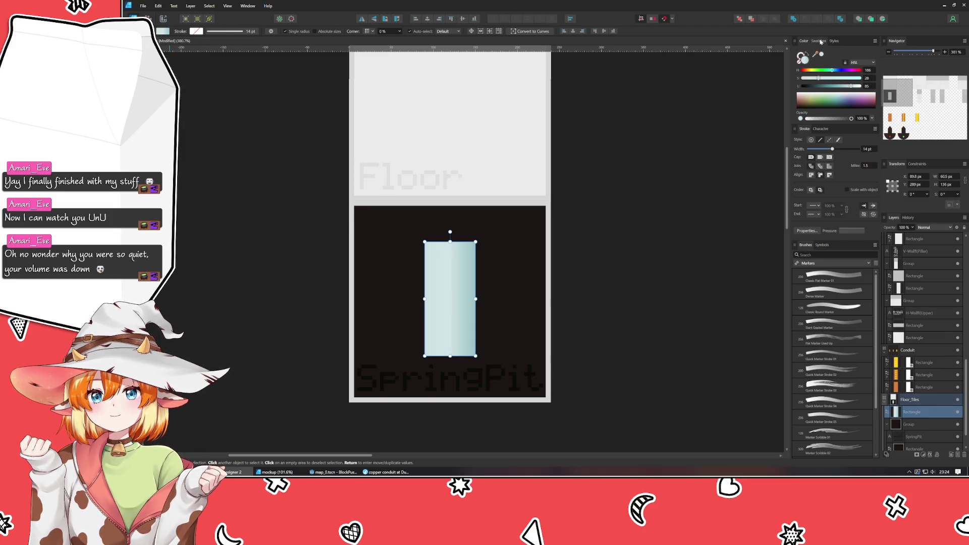
pyautogui.click(163, 31)
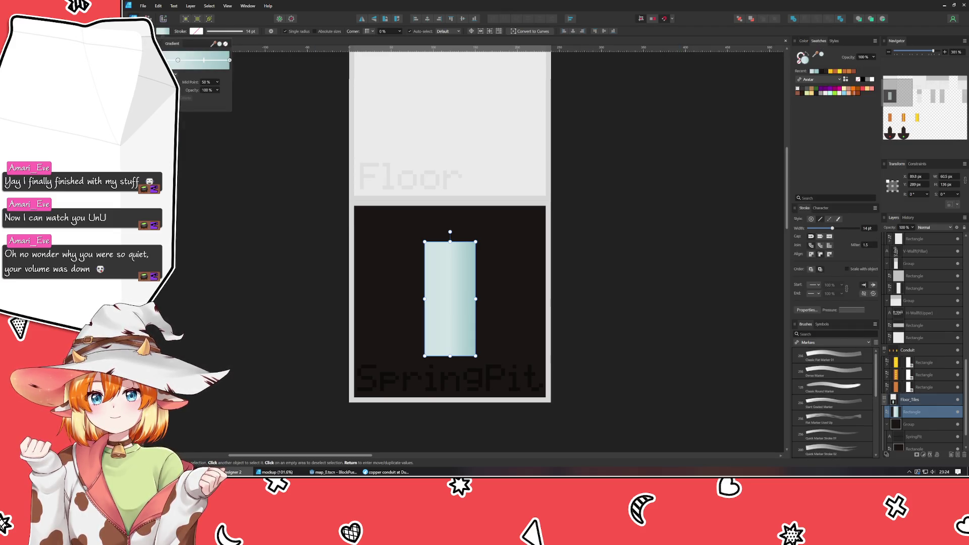
pyautogui.moveTo(200, 101)
pyautogui.mouseDown()
pyautogui.moveTo(757, 20)
pyautogui.moveTo(813, 46)
pyautogui.moveTo(812, 71)
pyautogui.mouseUp()
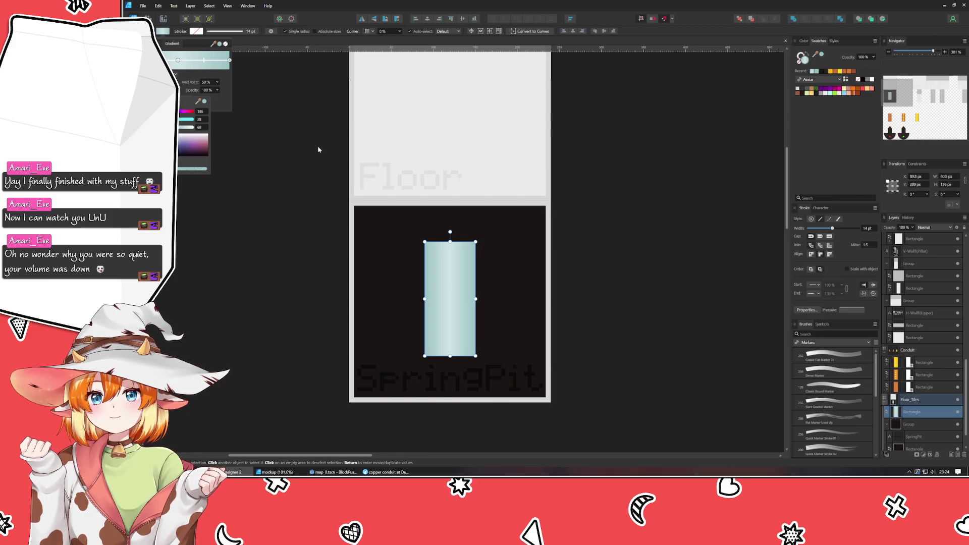
# Darken the gradient's left stop slightly and move its midpoint to 66%.
pyautogui.click(179, 60)
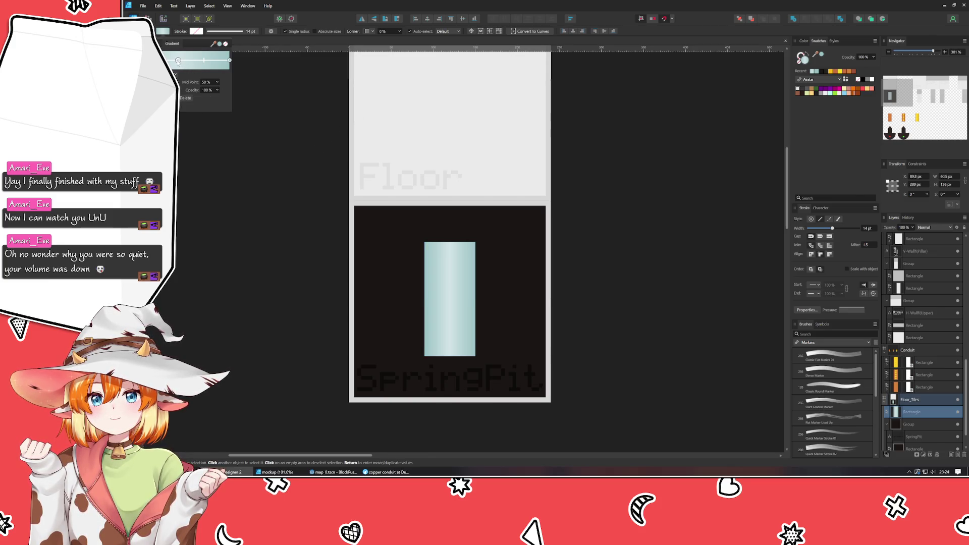
pyautogui.moveTo(180, 127); pyautogui.dragTo(180, 130)
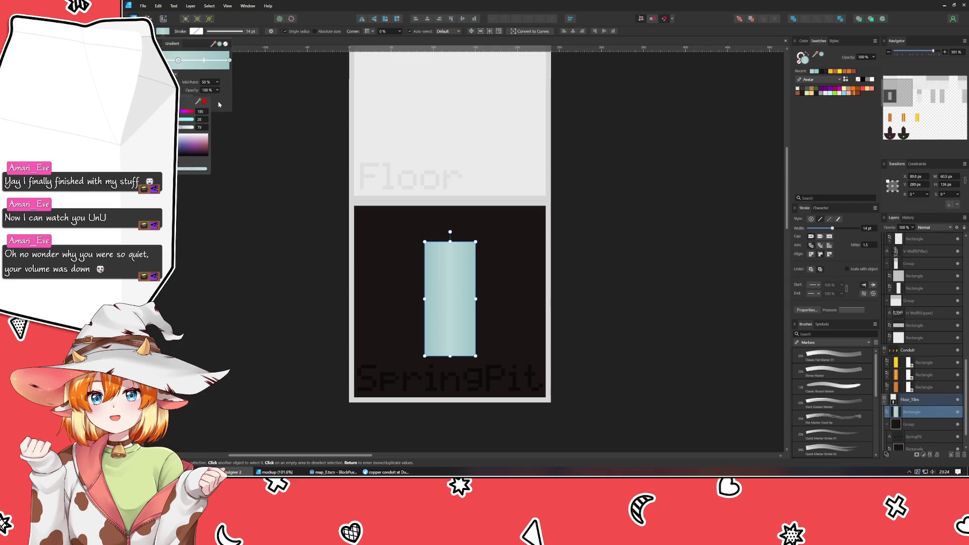
pyautogui.click(204, 61)
pyautogui.moveTo(204, 63); pyautogui.dragTo(211, 67)
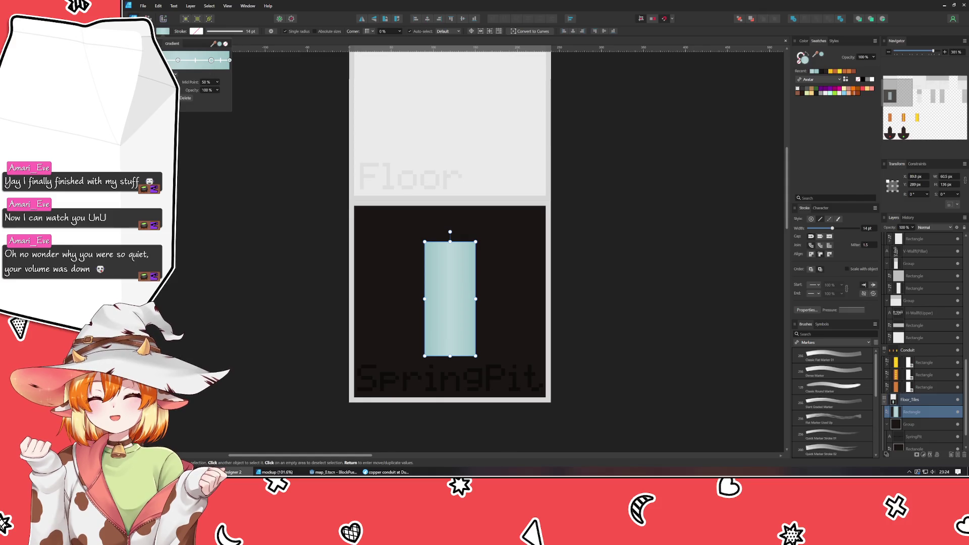
pyautogui.moveTo(204, 61)
pyautogui.mouseDown()
pyautogui.moveTo(213, 64)
pyautogui.moveTo(202, 66)
pyautogui.mouseUp()
pyautogui.click(258, 225)
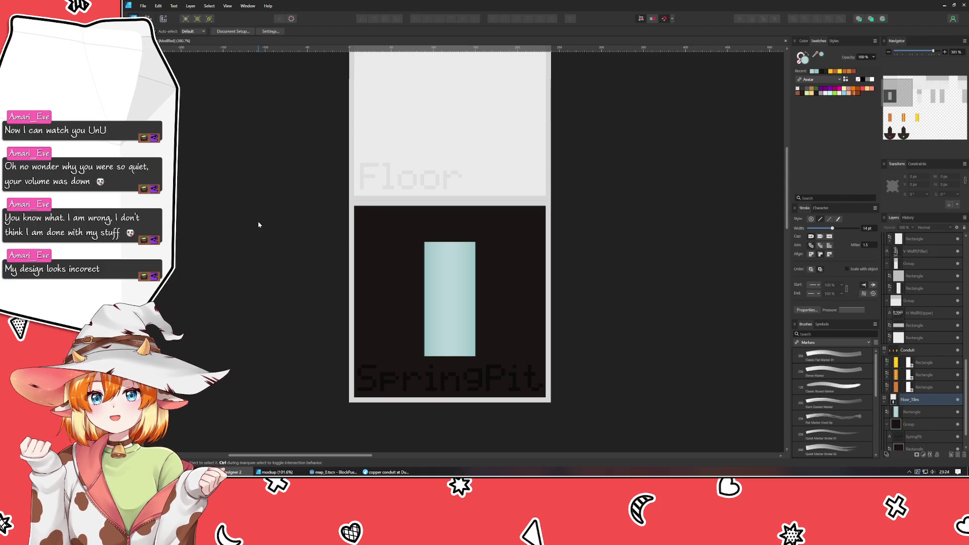
pyautogui.click(477, 331)
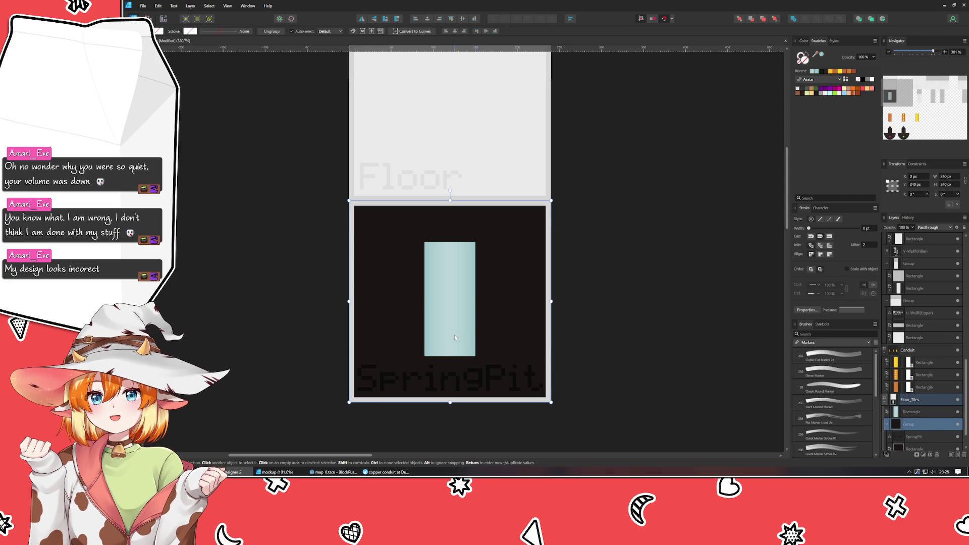
# Convert the pale-blue rectangle to curves and bow its top and bottom edges downward.
pyautogui.doubleClick(454, 335)
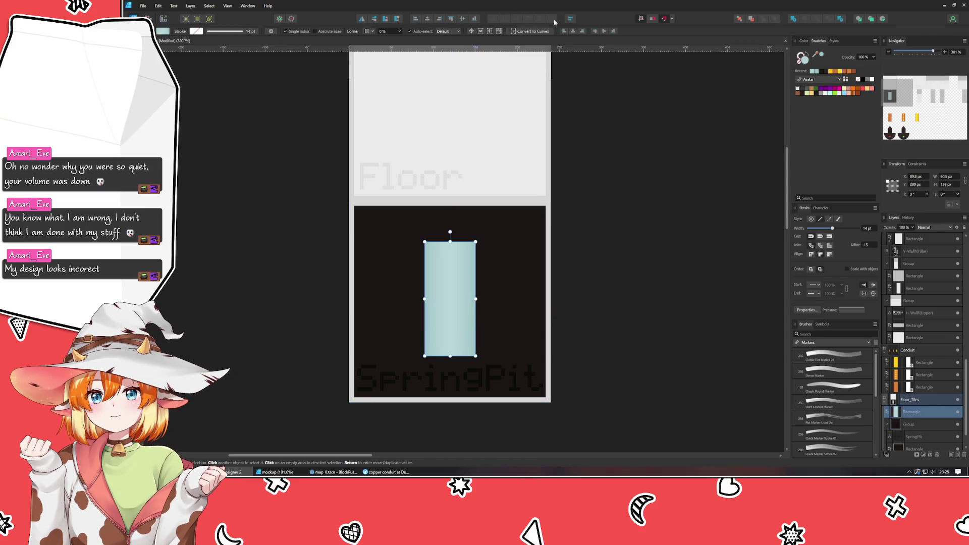
pyautogui.hotkey('ctrl', 'Return')
pyautogui.moveTo(438, 357); pyautogui.dragTo(451, 359)
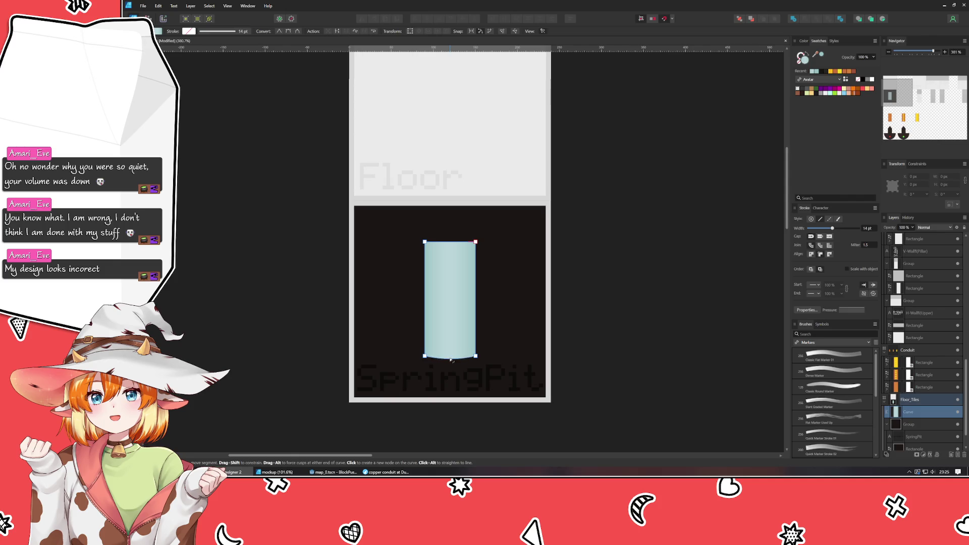
pyautogui.moveTo(453, 242); pyautogui.dragTo(454, 248)
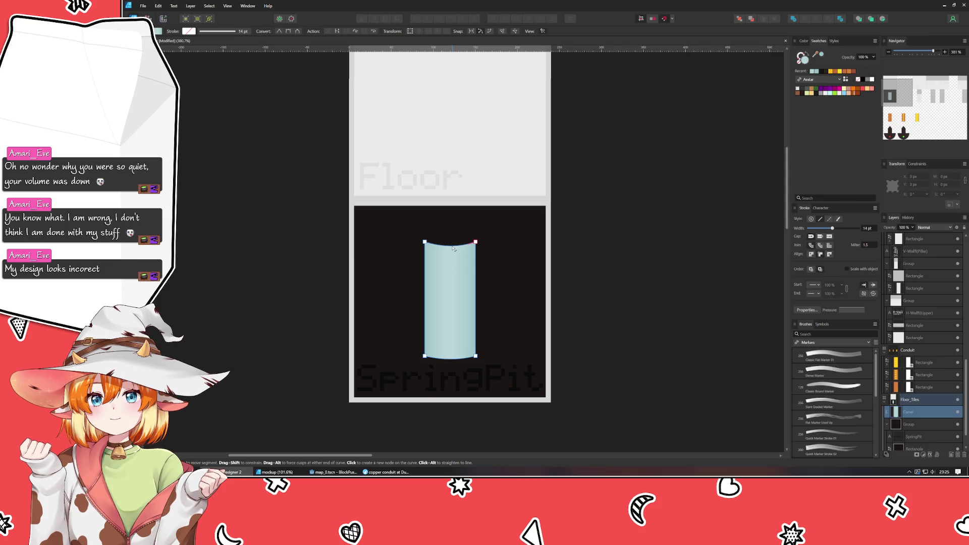
pyautogui.click(287, 260)
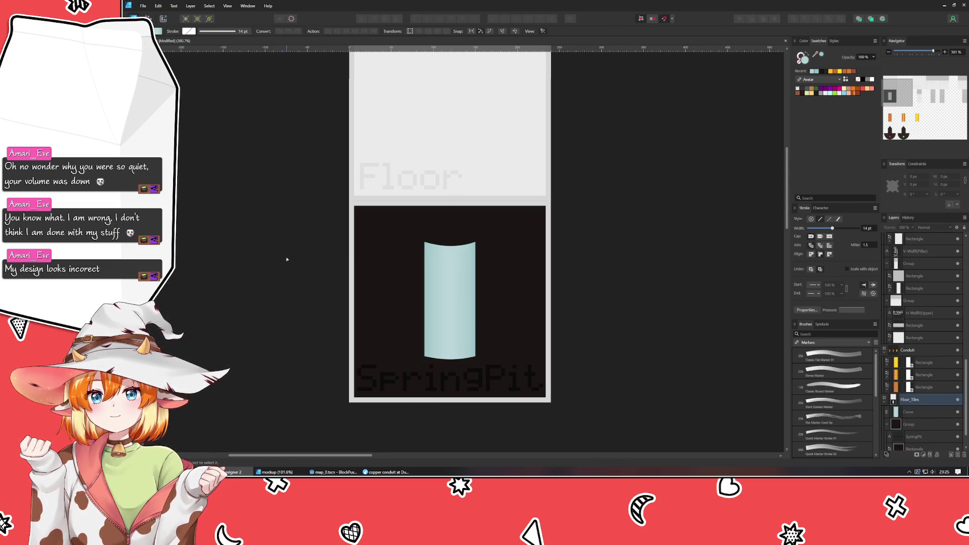
# Draw an ellipse over the cylinder's top, nudge it up, and colour it with a recent teal swatch.
pyautogui.press('m')
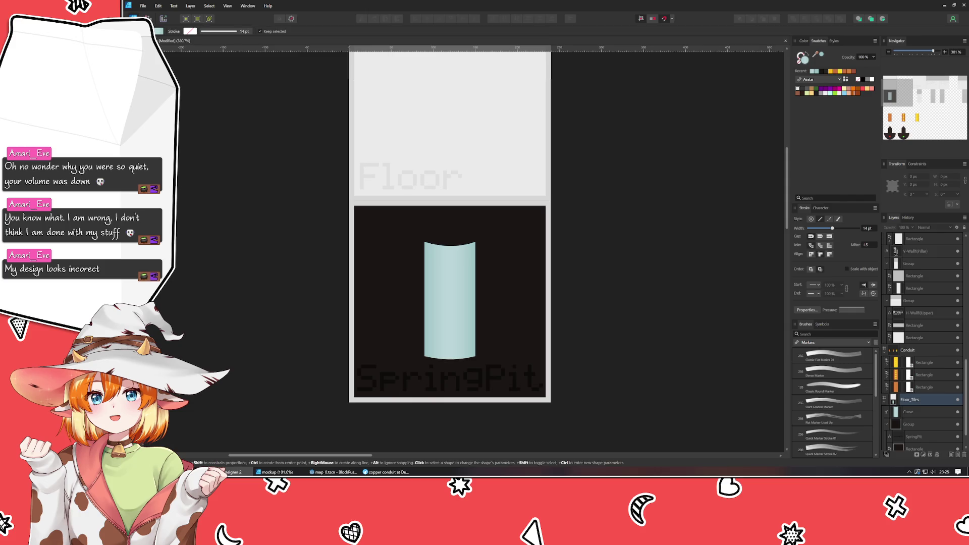
pyautogui.moveTo(425, 242)
pyautogui.mouseDown()
pyautogui.moveTo(479, 248)
pyautogui.moveTo(475, 263)
pyautogui.mouseUp()
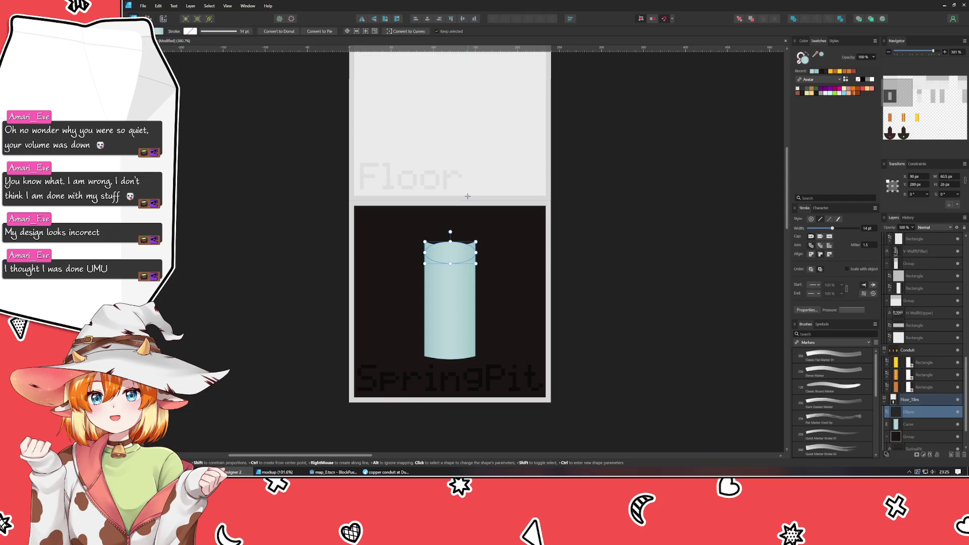
pyautogui.press('Up')
pyautogui.press('Up')
pyautogui.press('Up')
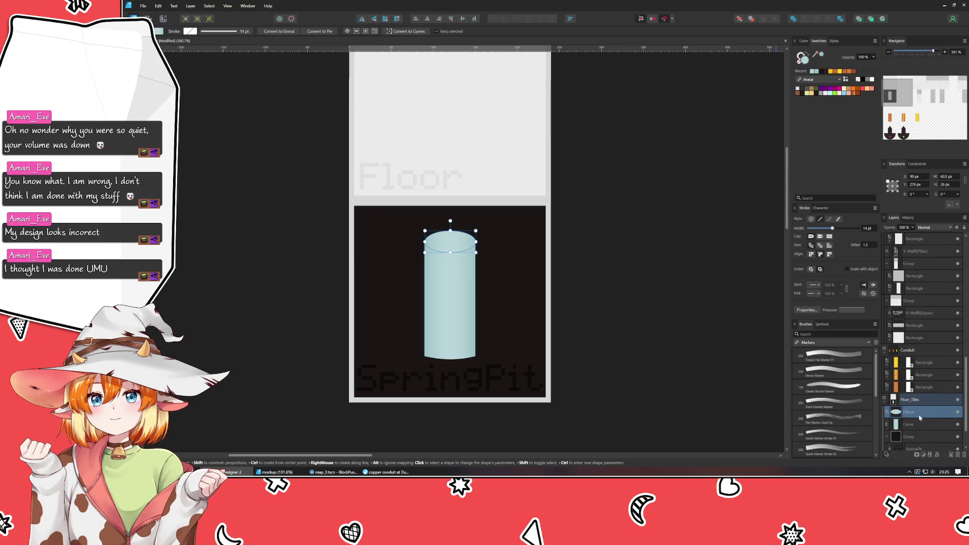
pyautogui.click(629, 335)
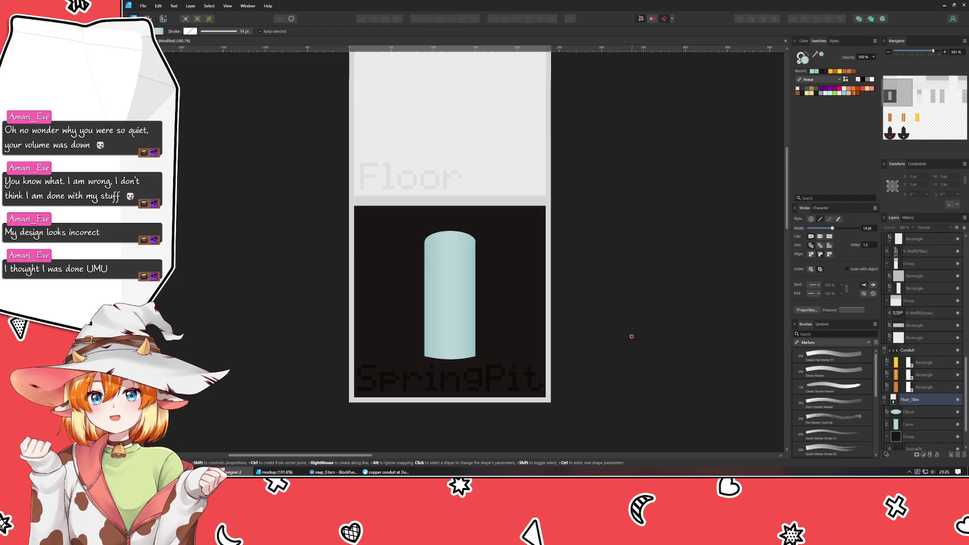
pyautogui.click(911, 412)
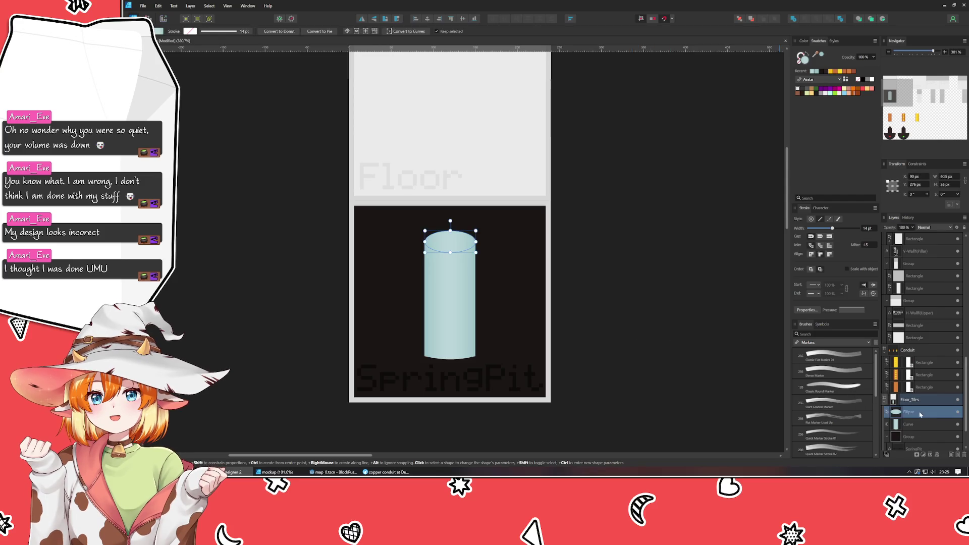
pyautogui.click(813, 72)
pyautogui.click(663, 216)
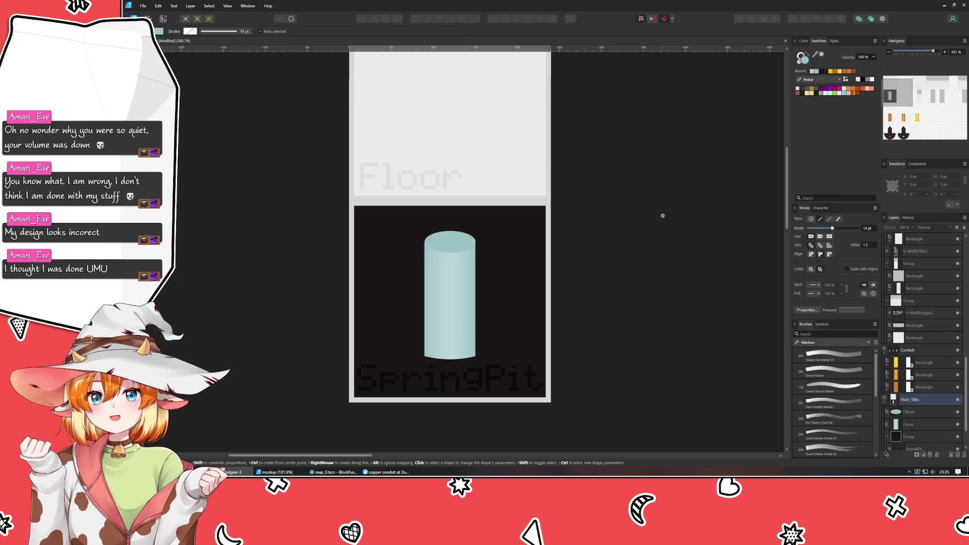
# Raise the top ellipse's lightness so it is slightly lighter than the body.
pyautogui.press('v')
pyautogui.click(450, 242)
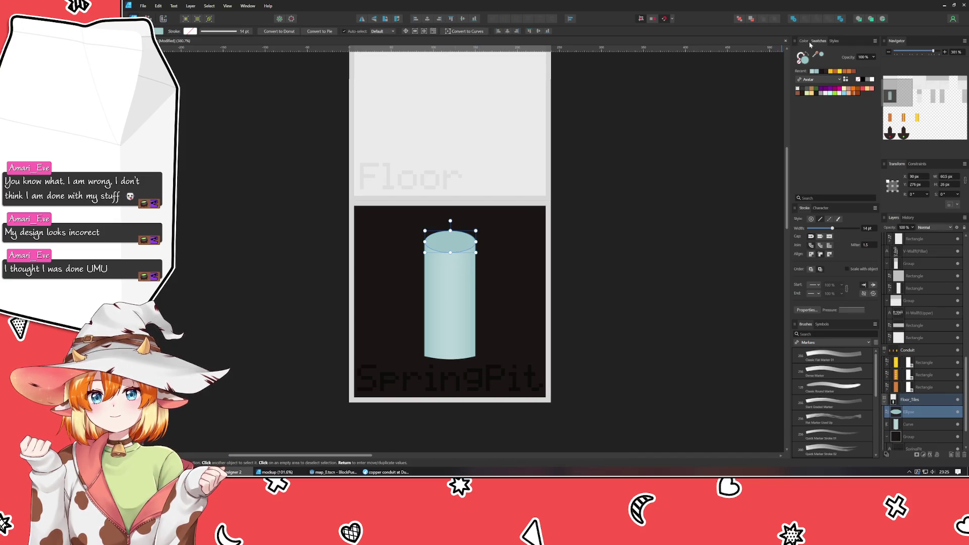
pyautogui.click(803, 41)
pyautogui.click(846, 87)
pyautogui.moveTo(846, 87); pyautogui.dragTo(850, 88)
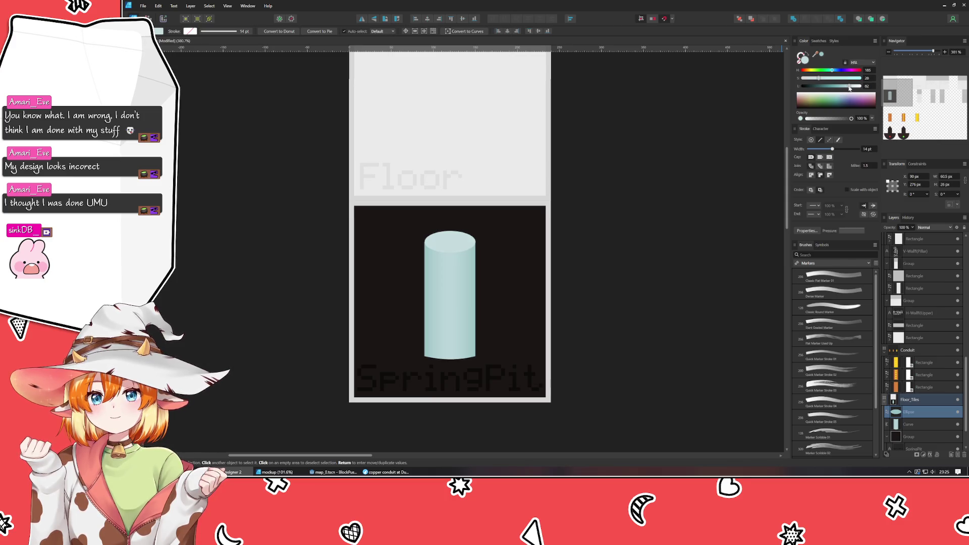
# Drag the top ellipse's left and right edges to sit flush with the cylinder body's sides.
pyautogui.click(628, 281)
pyautogui.scroll(1, 442, 283)
pyautogui.scroll(2, 443, 283)
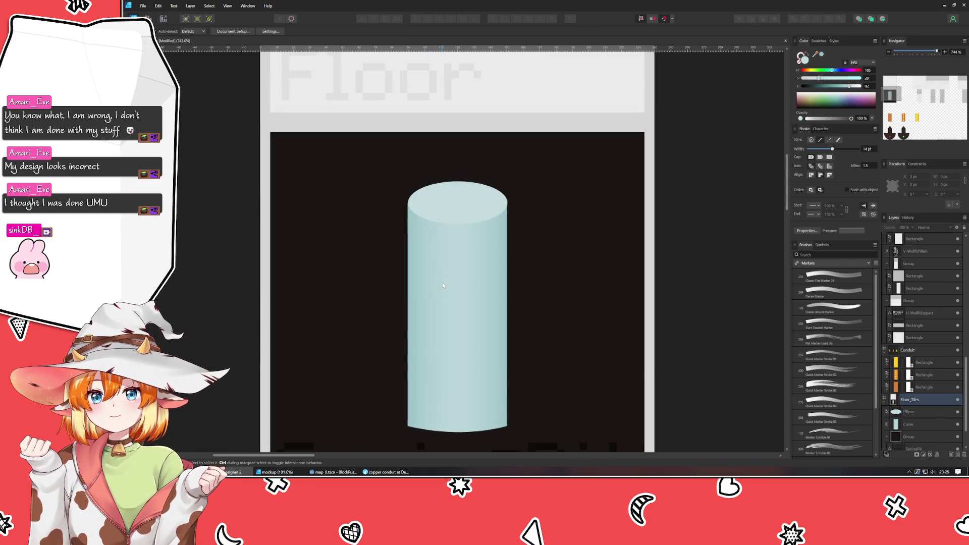
pyautogui.click(454, 218)
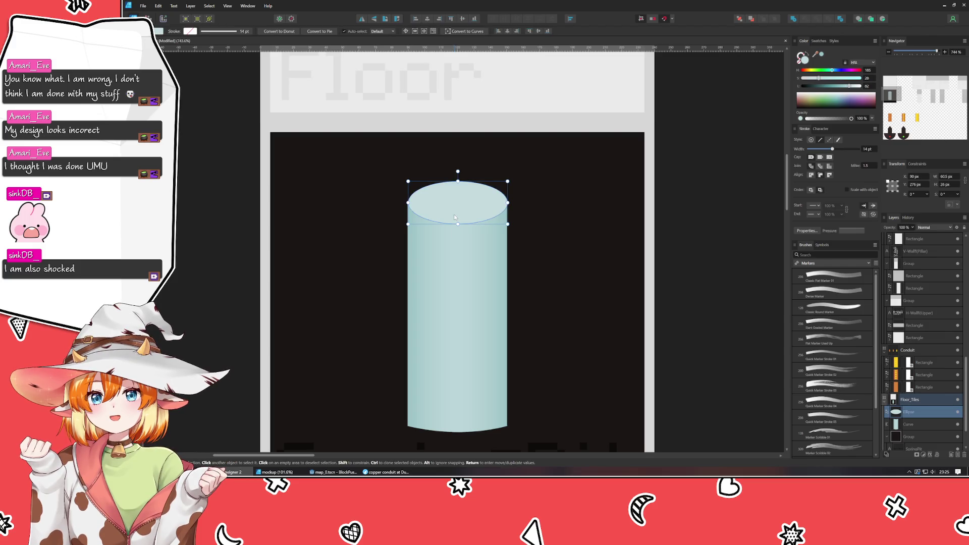
pyautogui.scroll(4, 447, 207)
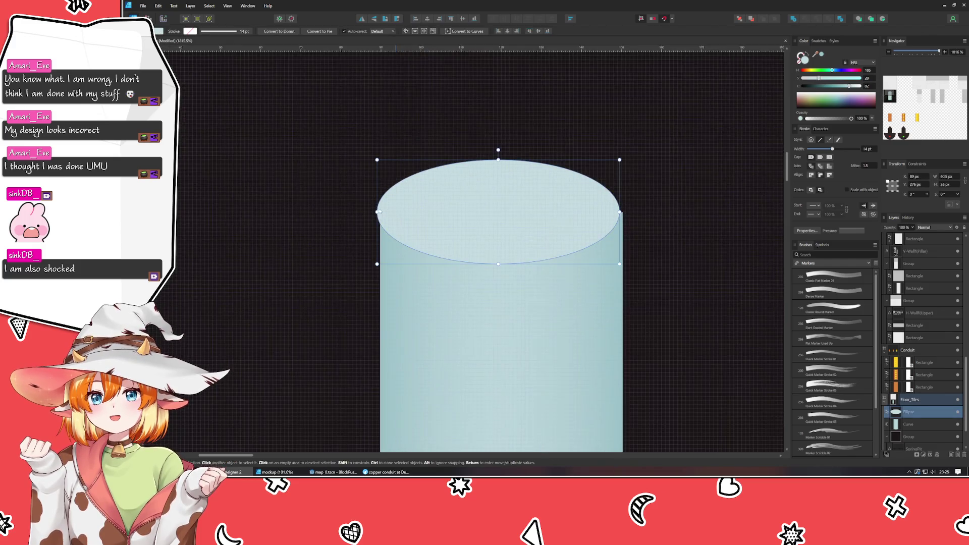
pyautogui.moveTo(377, 212); pyautogui.dragTo(382, 212)
pyautogui.moveTo(619, 212); pyautogui.dragTo(573, 229)
pyautogui.scroll(-8, 655, 216)
pyautogui.click(572, 228)
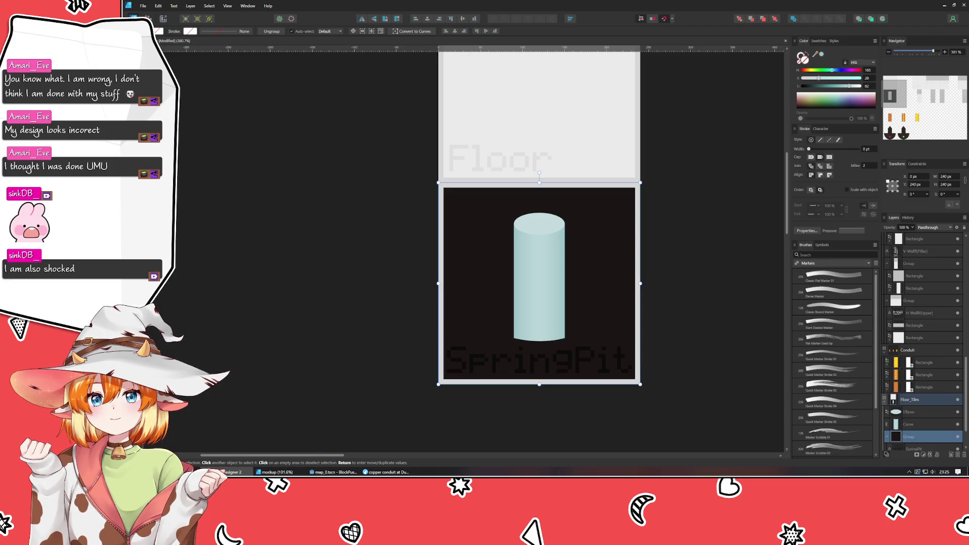
pyautogui.press('m')
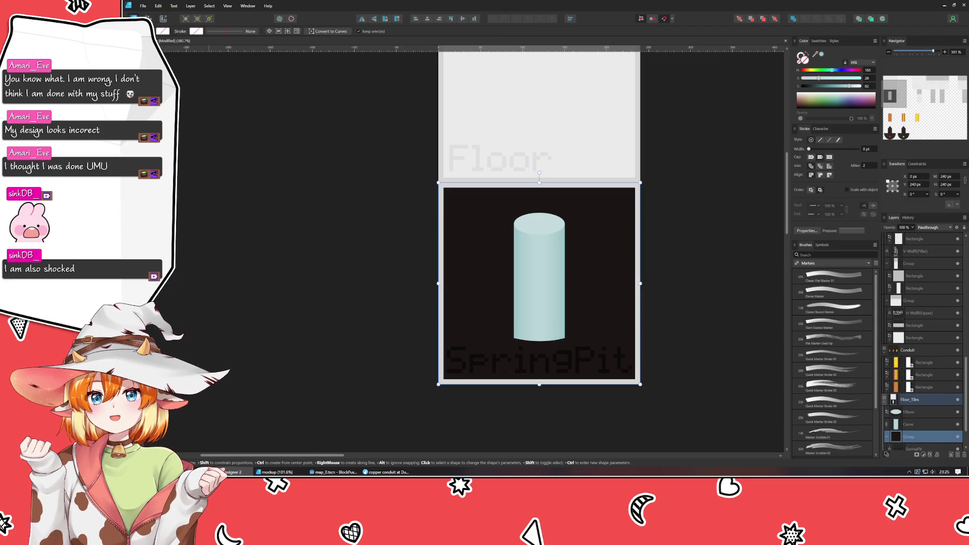
# Draw a rectangle over the cylinder body with a gradient starting at the dark floor colour.
pyautogui.moveTo(514, 214); pyautogui.dragTo(565, 341)
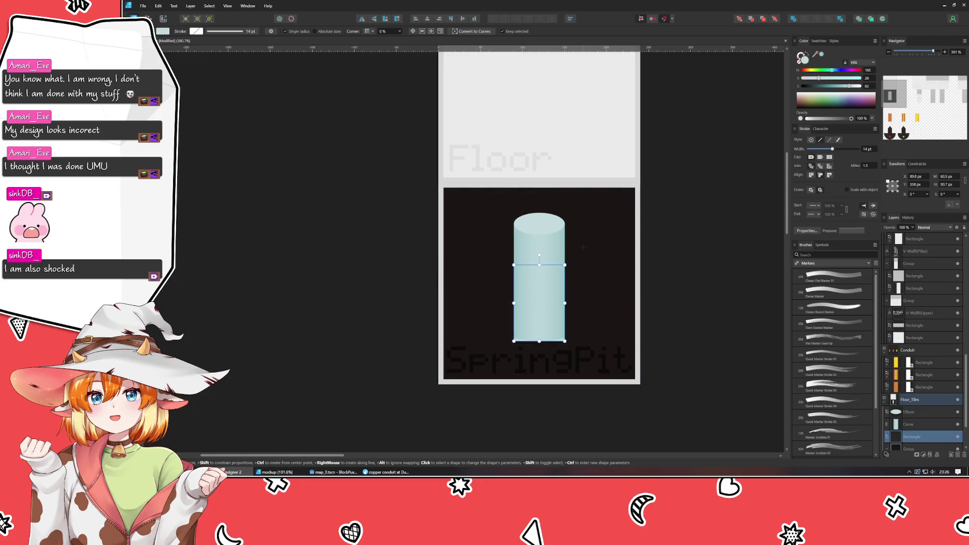
pyautogui.click(163, 30)
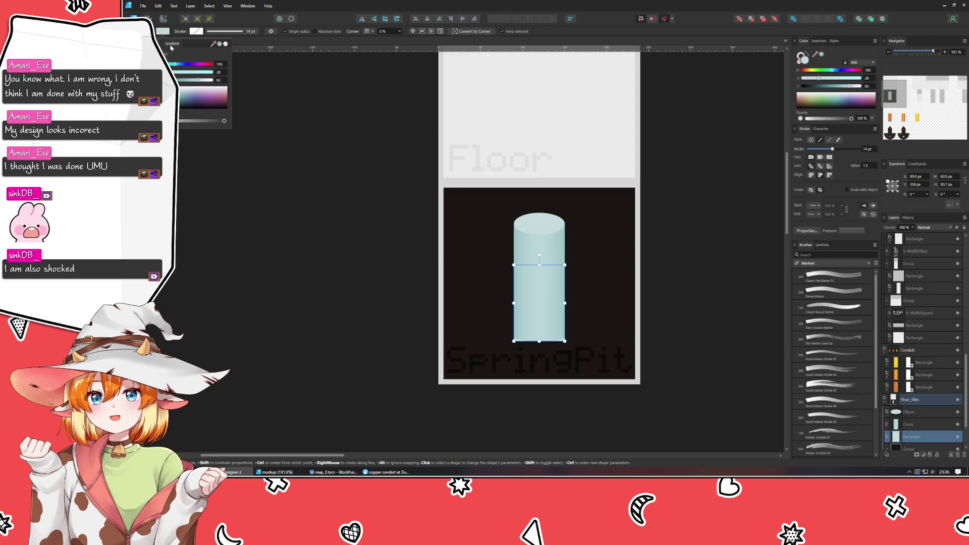
pyautogui.click(171, 46)
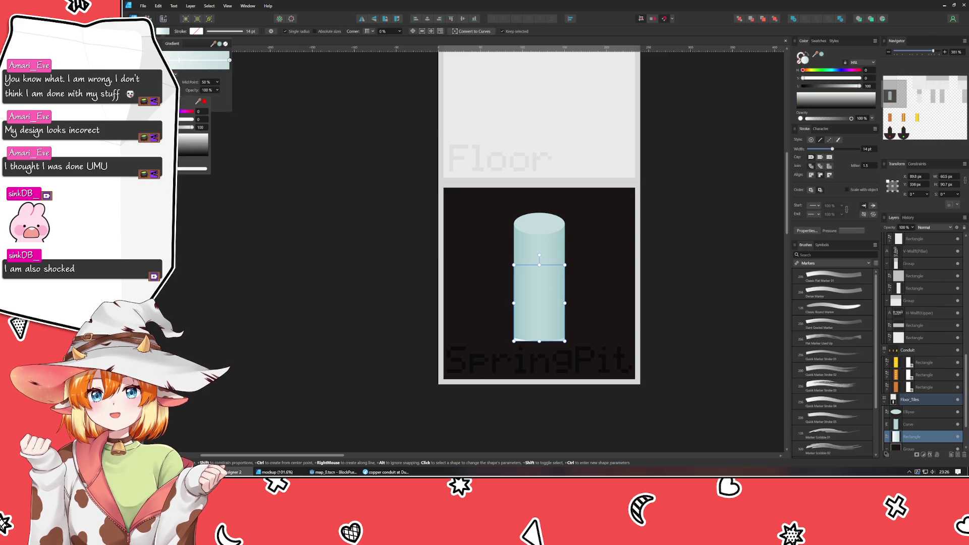
pyautogui.click(179, 60)
pyautogui.moveTo(198, 101)
pyautogui.mouseDown()
pyautogui.moveTo(411, 216)
pyautogui.moveTo(487, 222)
pyautogui.mouseUp()
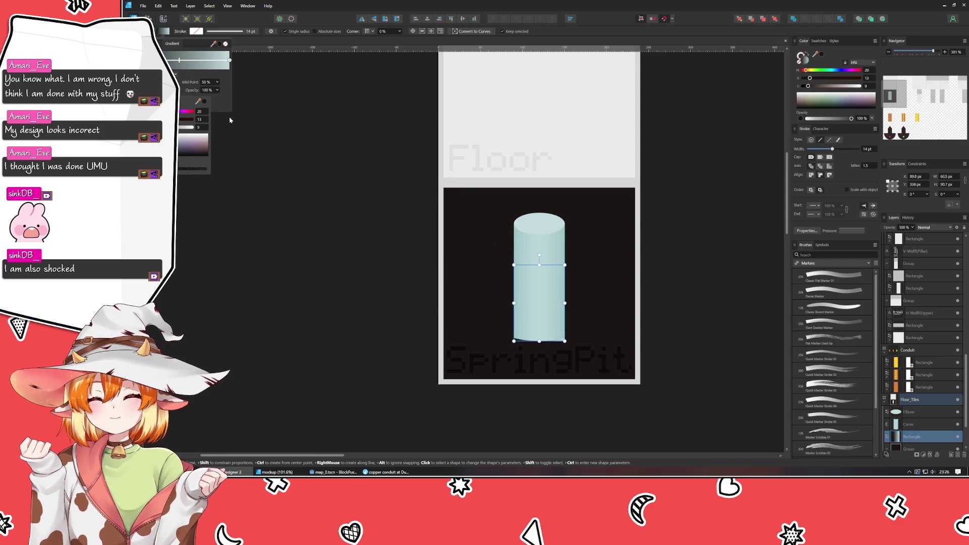
# Set the gradient's right stop to the dark floor colour at 0% opacity.
pyautogui.click(229, 61)
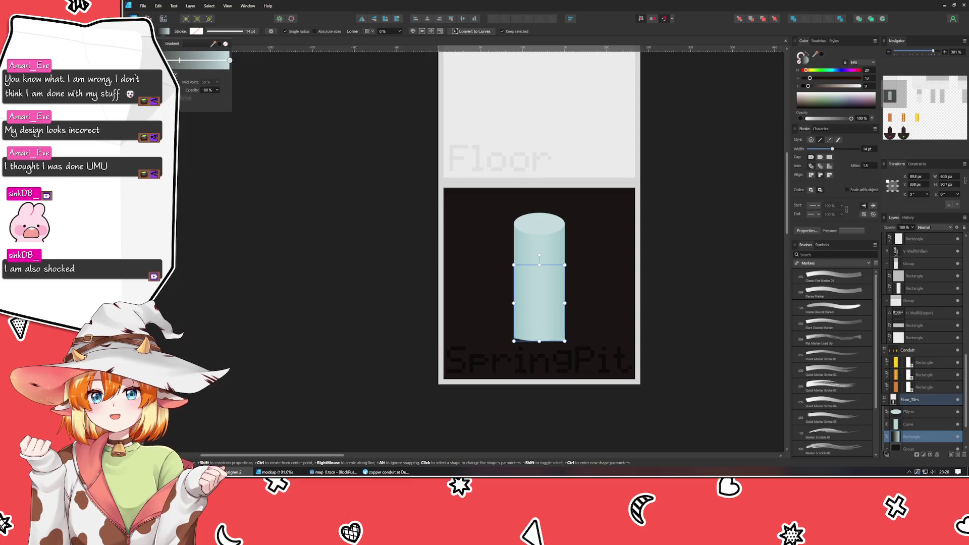
pyautogui.click(230, 60)
pyautogui.moveTo(200, 103); pyautogui.dragTo(450, 210)
pyautogui.click(218, 90)
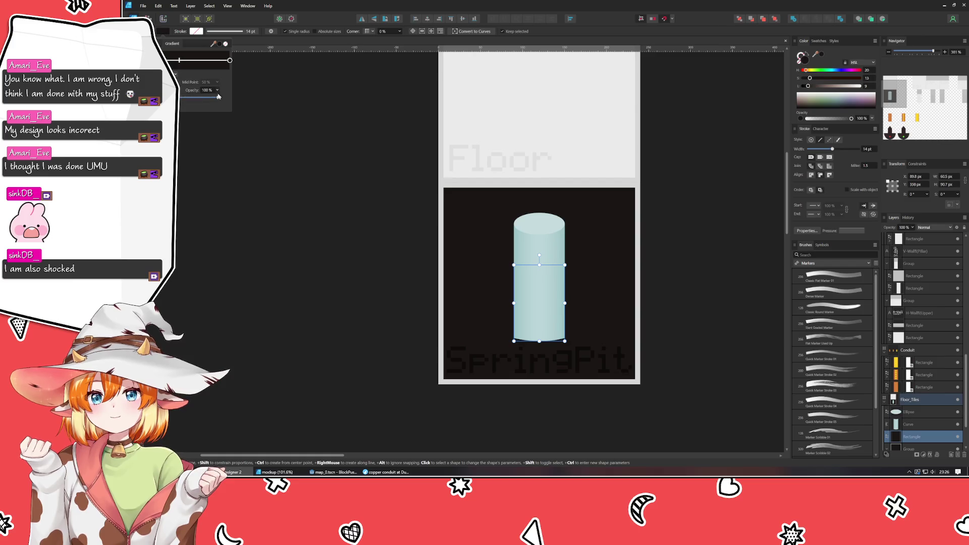
pyautogui.moveTo(217, 98); pyautogui.dragTo(182, 99)
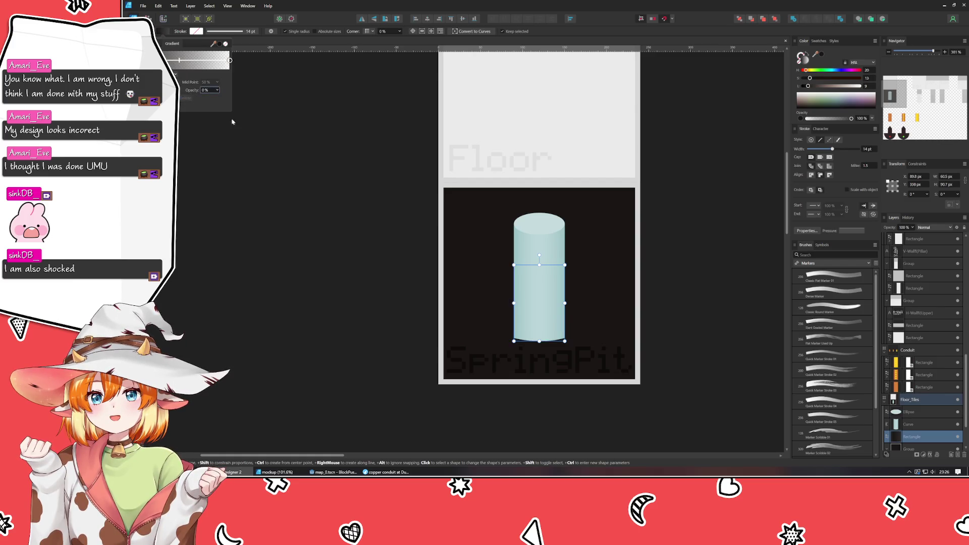
pyautogui.click(391, 235)
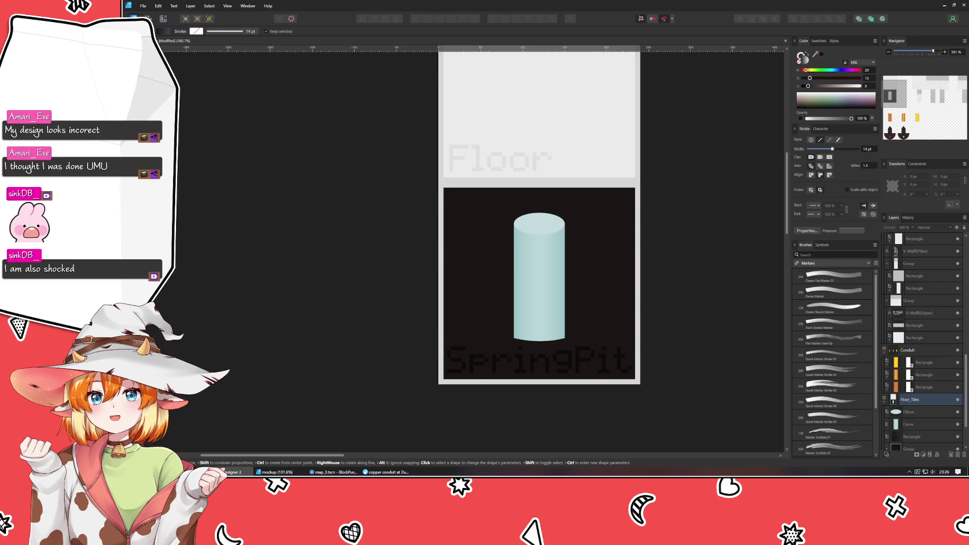
# Move the dark gradient rectangle layer above the cylinder's ellipse and curve.
pyautogui.press('v')
pyautogui.click(539, 282)
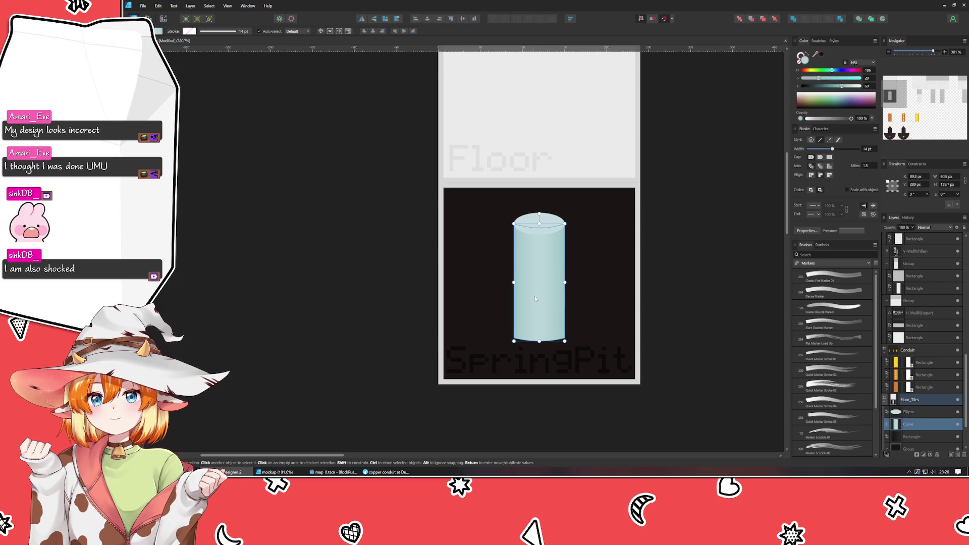
pyautogui.click(915, 438)
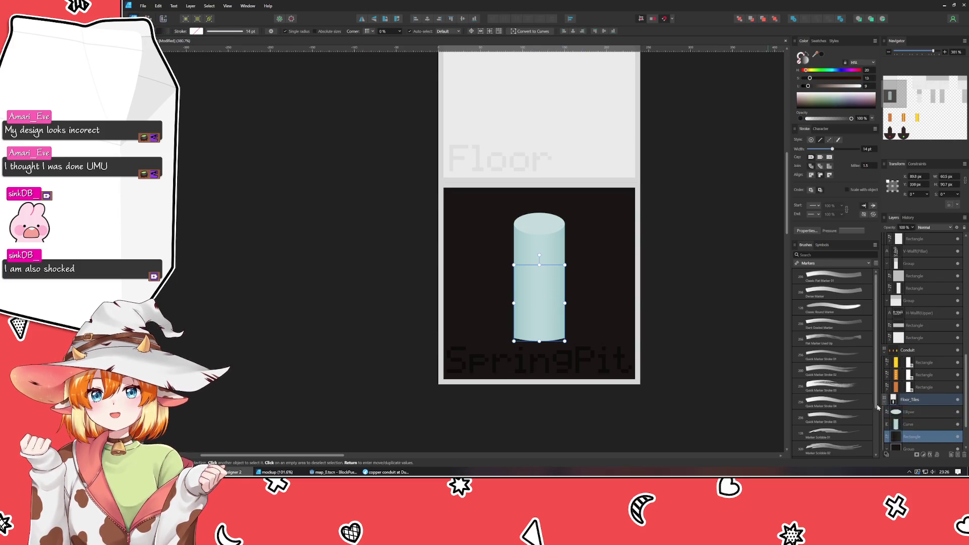
pyautogui.moveTo(903, 410); pyautogui.dragTo(904, 407)
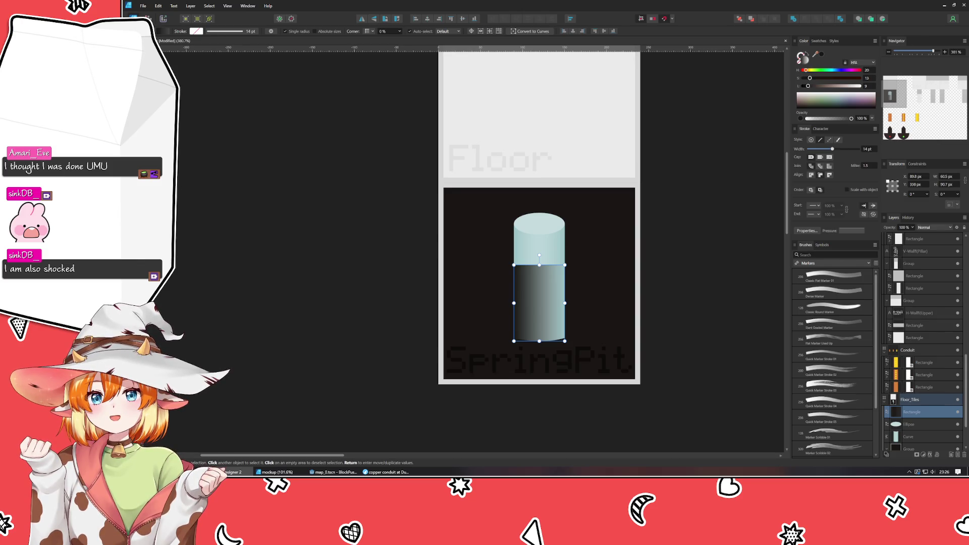
# Make the overlay gradient run vertically, fading to dark at the cylinder's base.
pyautogui.press('i')
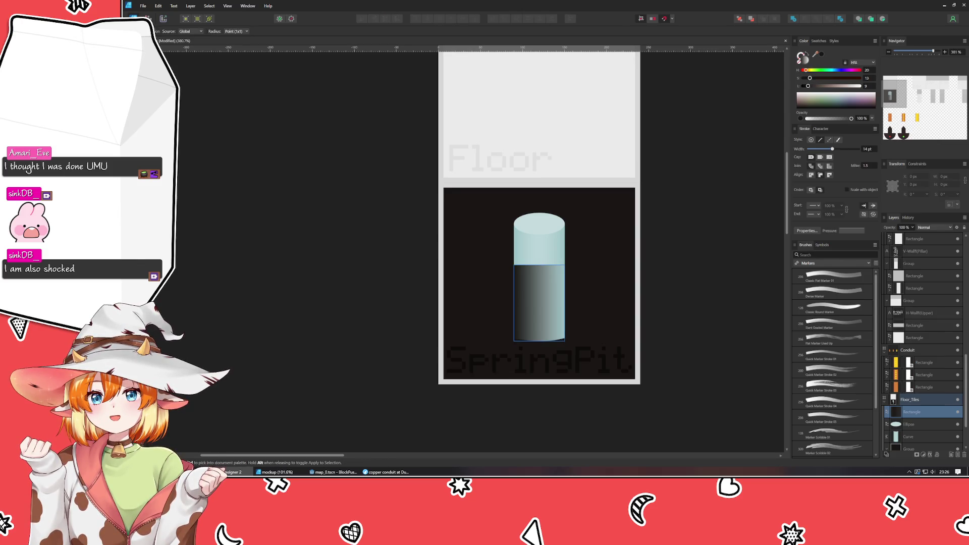
pyautogui.press('g')
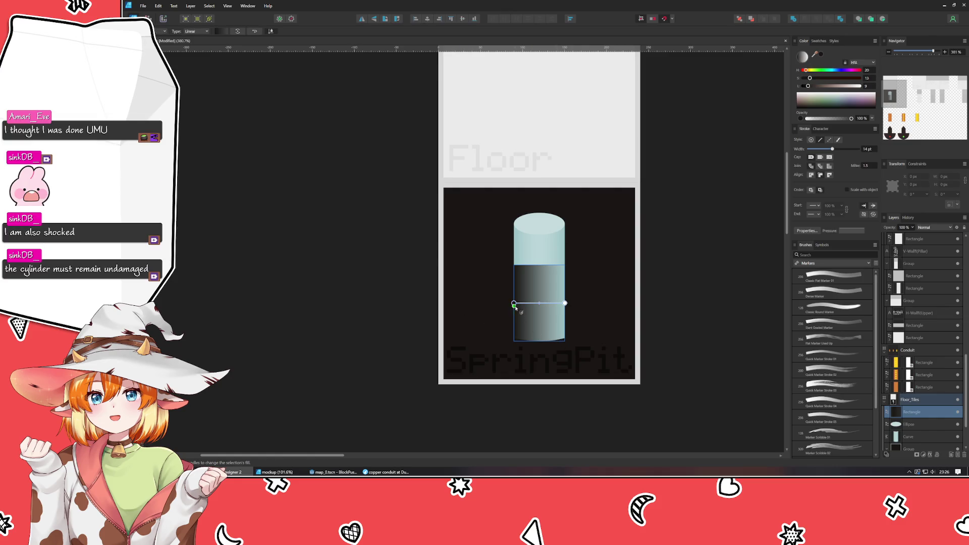
pyautogui.click(514, 304)
pyautogui.moveTo(514, 303)
pyautogui.mouseDown()
pyautogui.moveTo(517, 326)
pyautogui.moveTo(532, 321)
pyautogui.moveTo(539, 342)
pyautogui.mouseUp()
pyautogui.moveTo(566, 306); pyautogui.dragTo(540, 265)
pyautogui.click(422, 320)
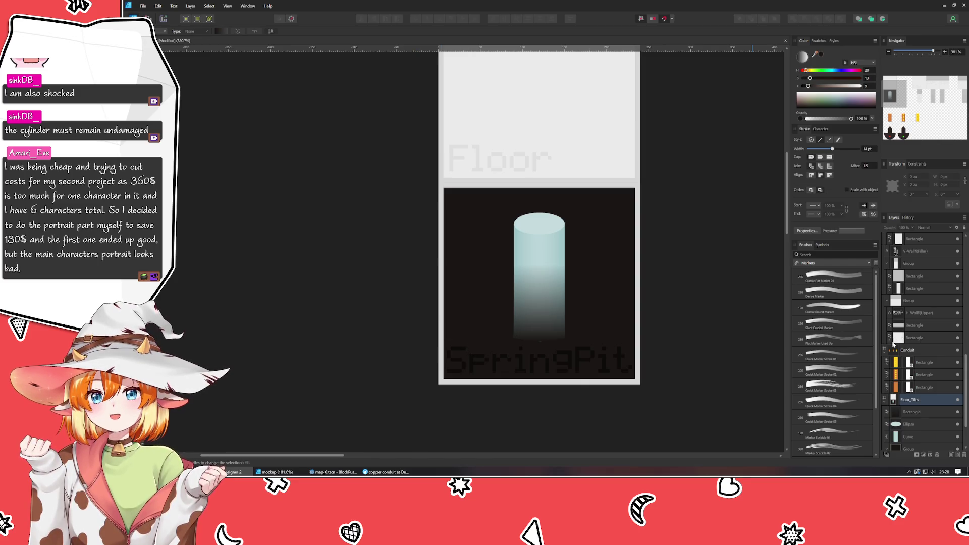
pyautogui.click(922, 413)
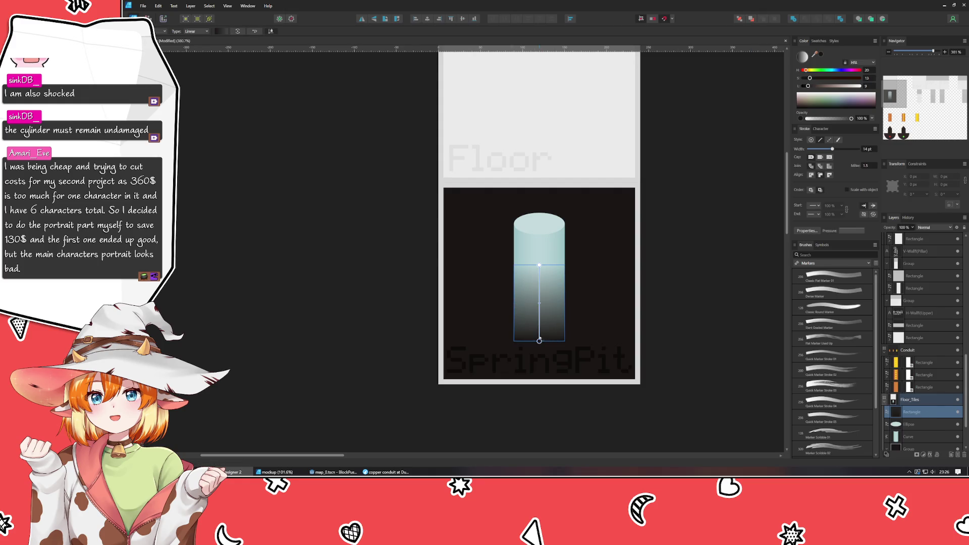
pyautogui.moveTo(539, 337); pyautogui.dragTo(540, 331)
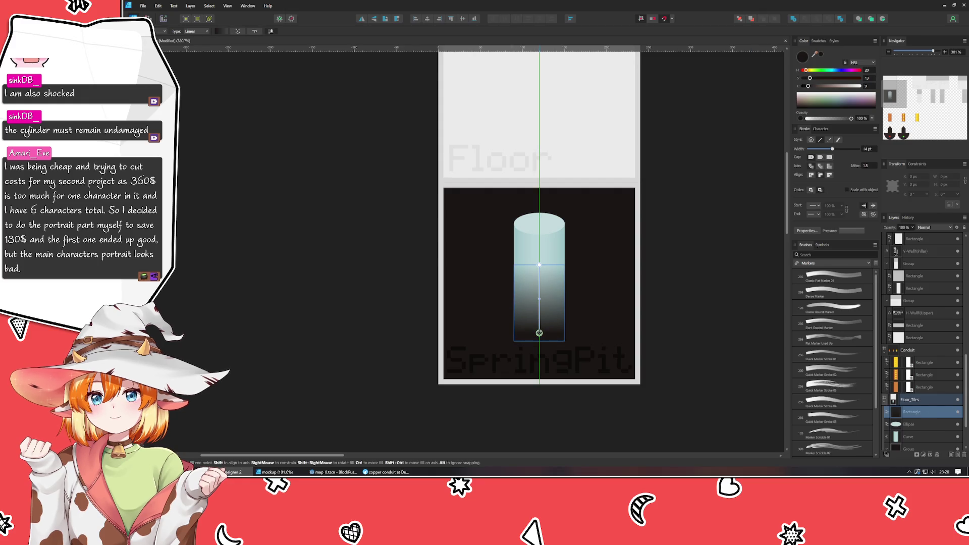
pyautogui.click(415, 305)
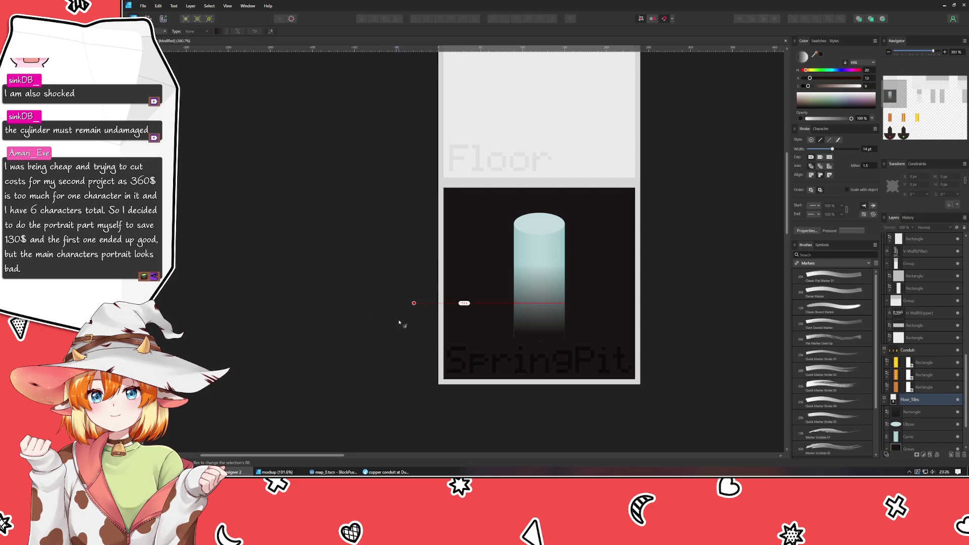
# Widen the fade rectangle leftward to span the cylinder body's full width.
pyautogui.press('v')
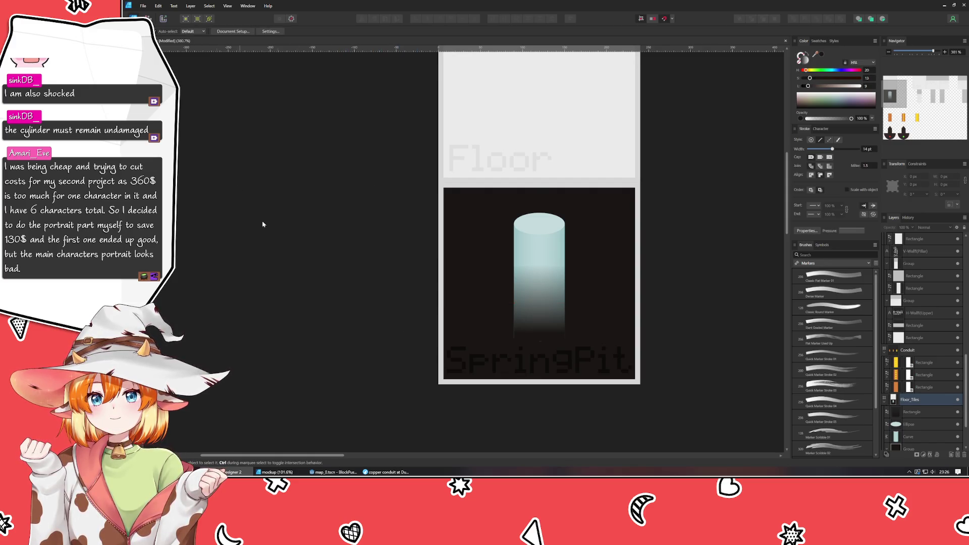
pyautogui.scroll(-3, 576, 337)
pyautogui.scroll(4, 581, 339)
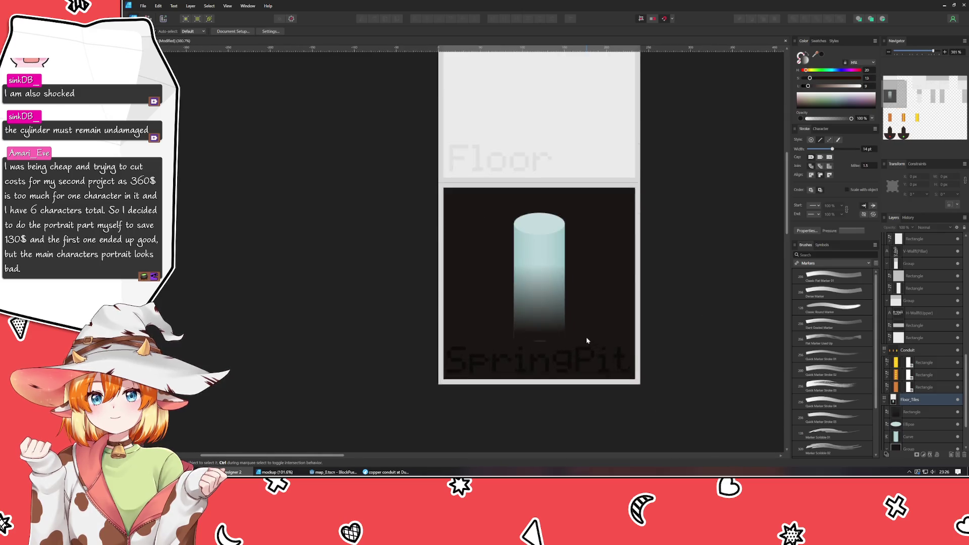
pyautogui.scroll(-3, 576, 340)
pyautogui.scroll(1, 575, 340)
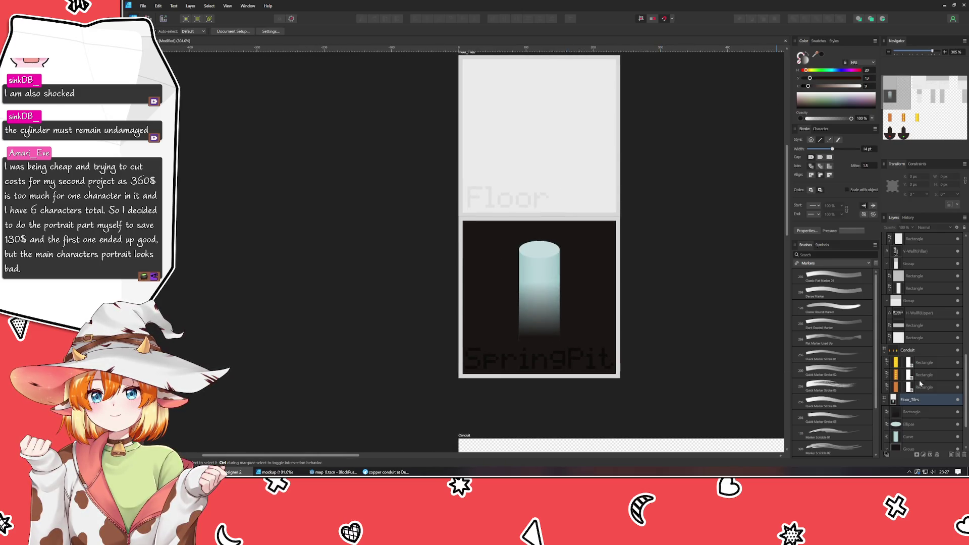
pyautogui.click(915, 437)
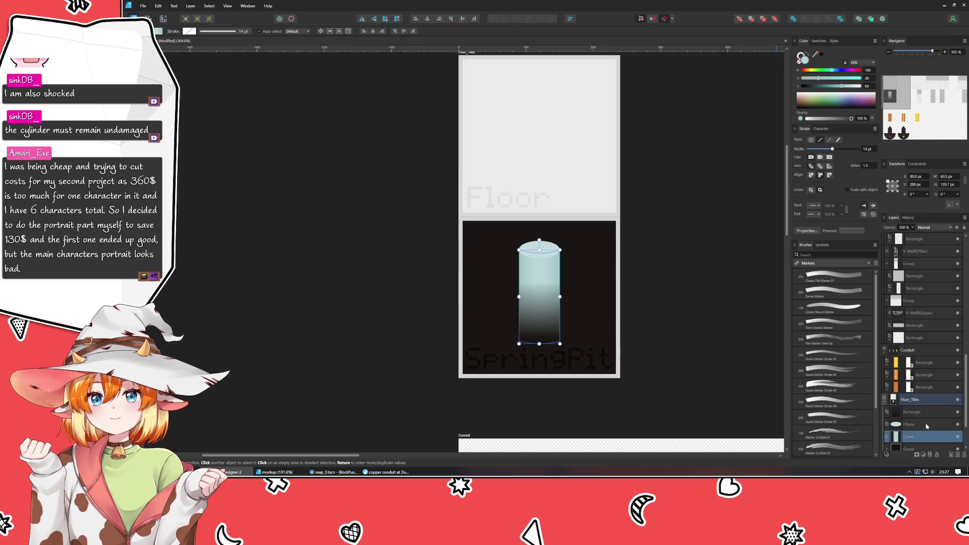
pyautogui.click(700, 324)
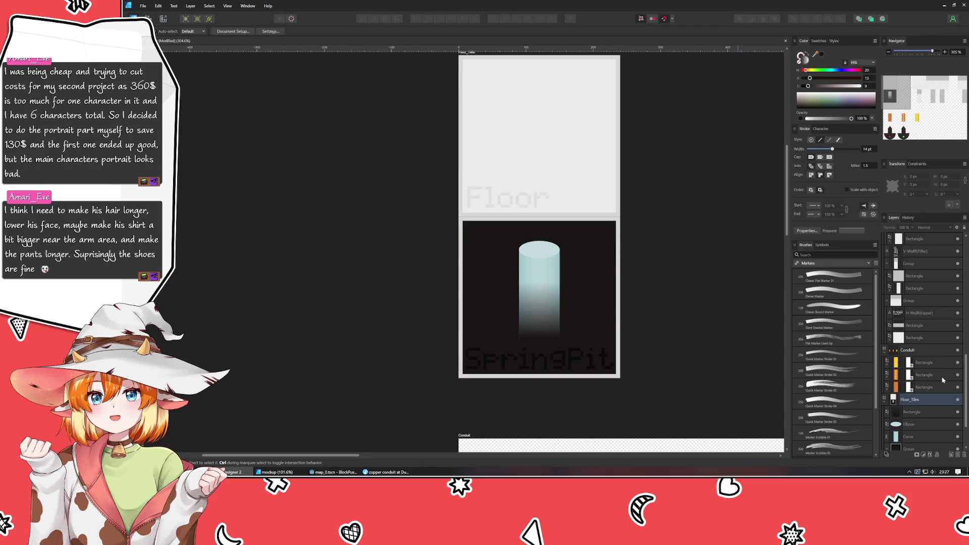
pyautogui.click(908, 412)
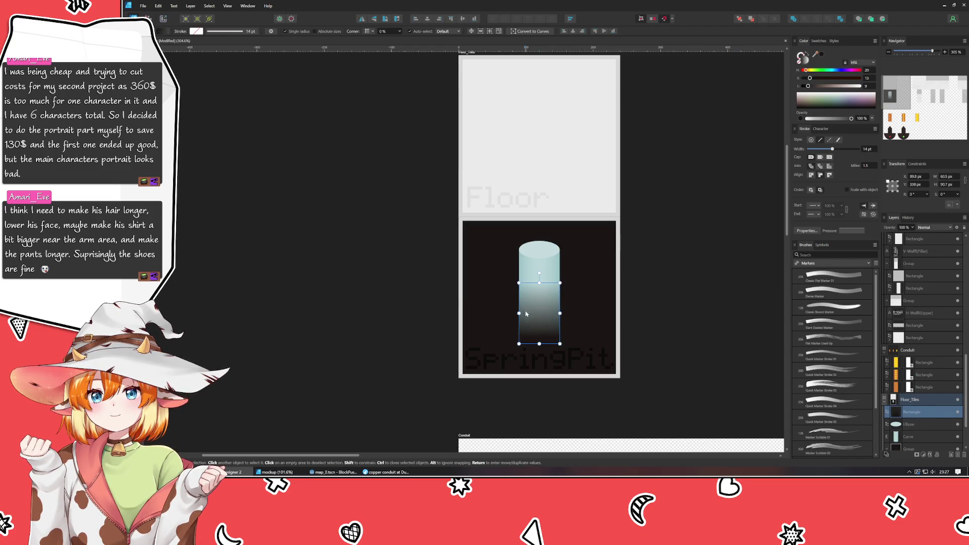
pyautogui.moveTo(519, 314); pyautogui.dragTo(562, 314)
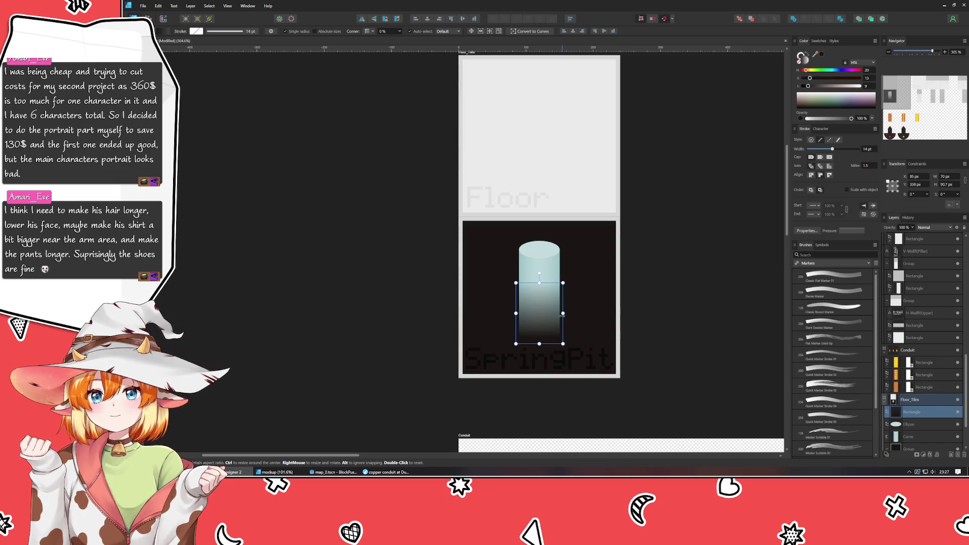
pyautogui.click(630, 304)
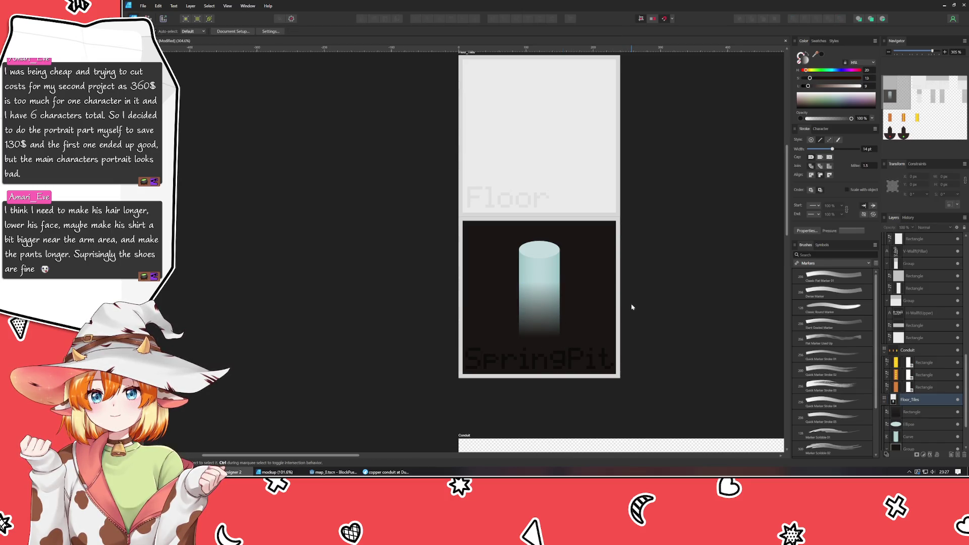
# Extend the fade rectangle's top edge higher up the cylinder.
pyautogui.click(534, 313)
pyautogui.moveTo(540, 283)
pyautogui.mouseDown()
pyautogui.moveTo(538, 265)
pyautogui.moveTo(538, 281)
pyautogui.mouseUp()
pyautogui.click(668, 300)
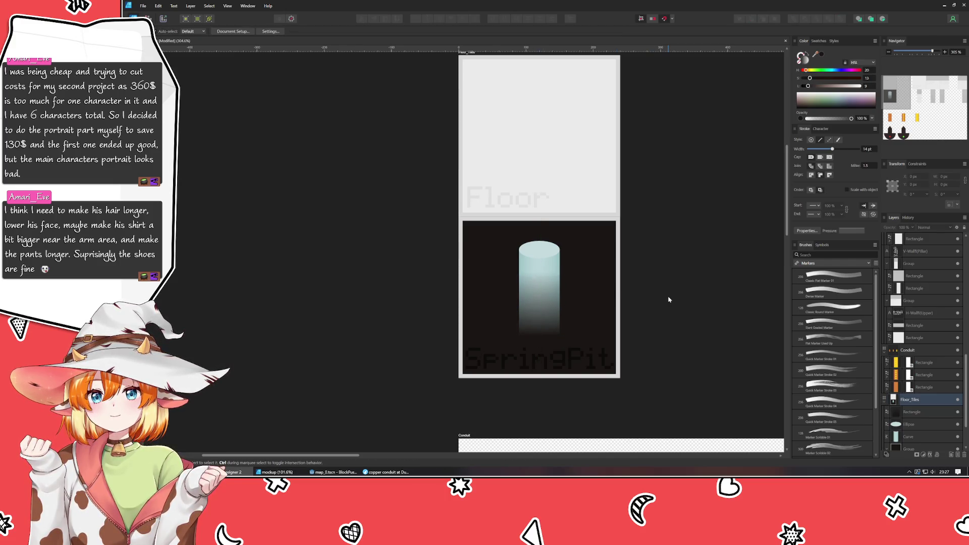
# Move the fade rectangle's gradient midpoint higher up the cylinder.
pyautogui.click(559, 321)
pyautogui.click(162, 31)
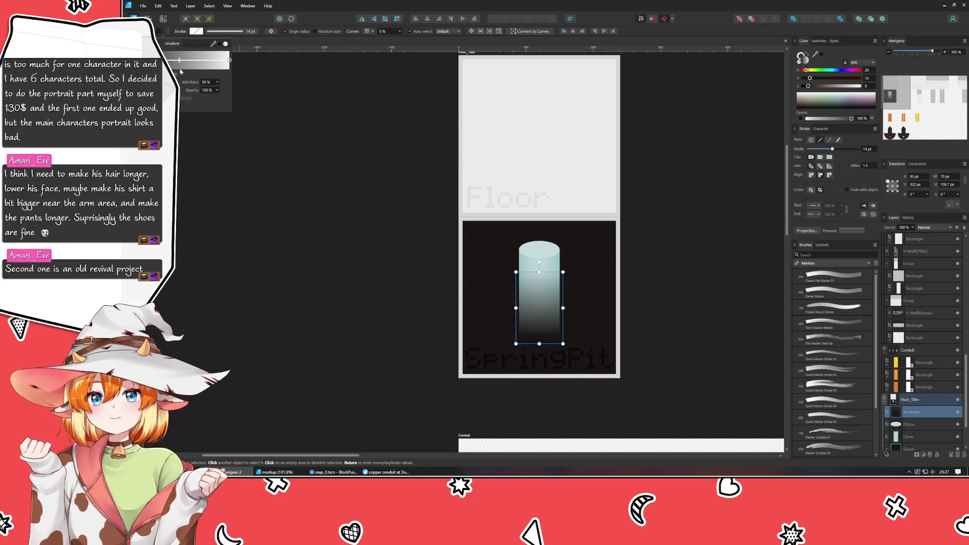
pyautogui.press('g')
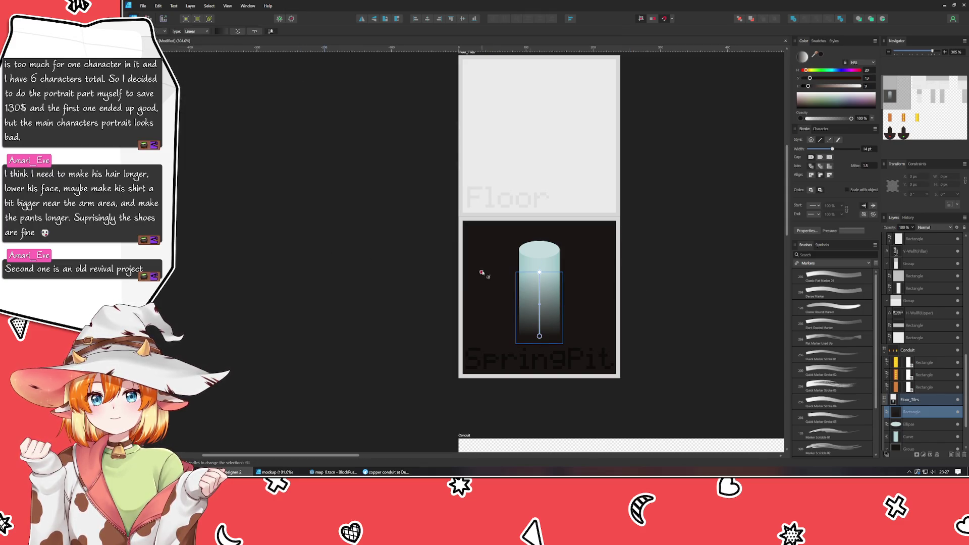
pyautogui.moveTo(539, 303); pyautogui.dragTo(539, 298)
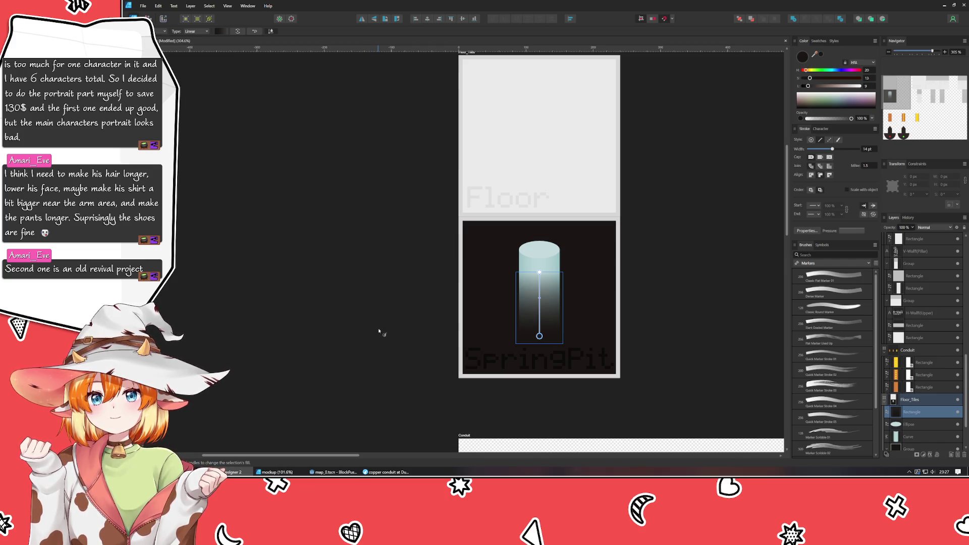
pyautogui.click(427, 331)
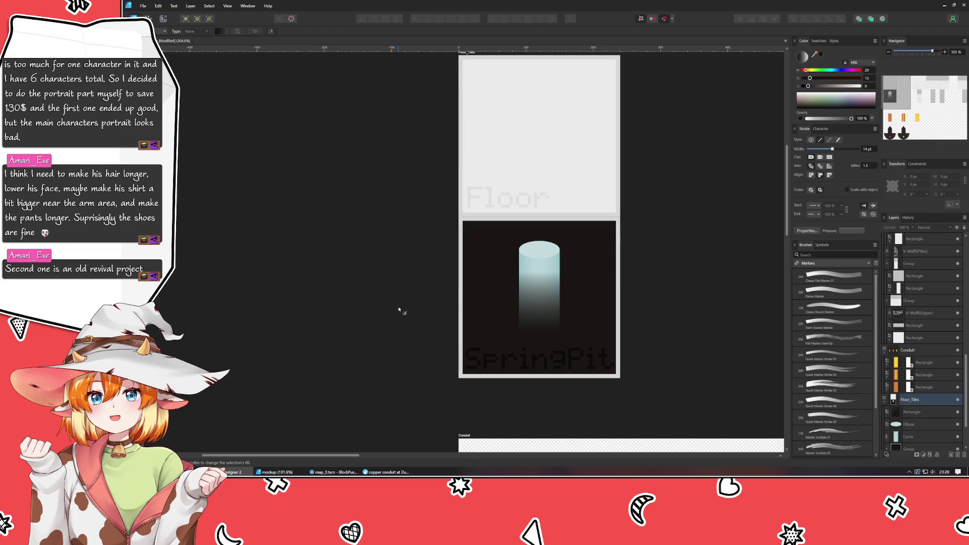
# Nudge the gradient's transparent top stop slightly so the fade blends into the dark base.
pyautogui.click(541, 305)
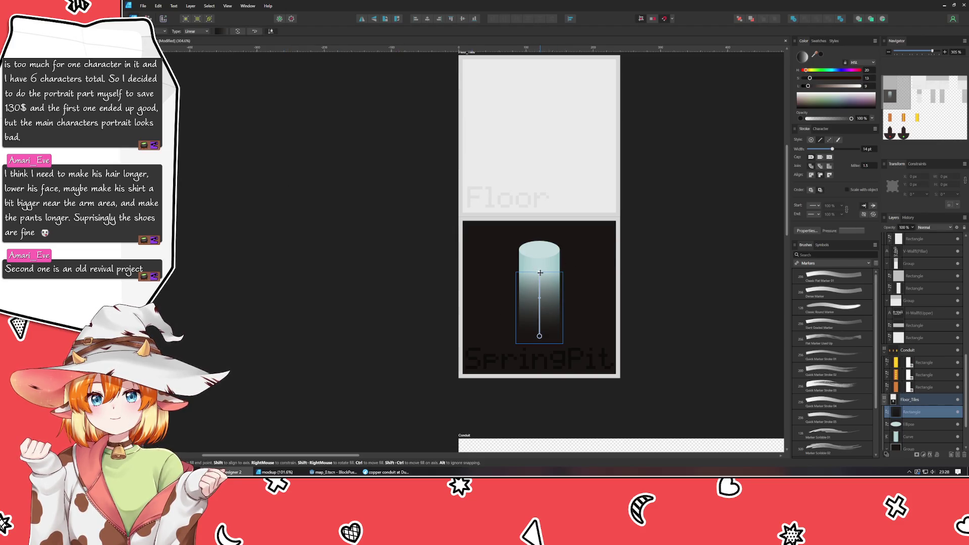
pyautogui.moveTo(540, 275); pyautogui.dragTo(540, 276)
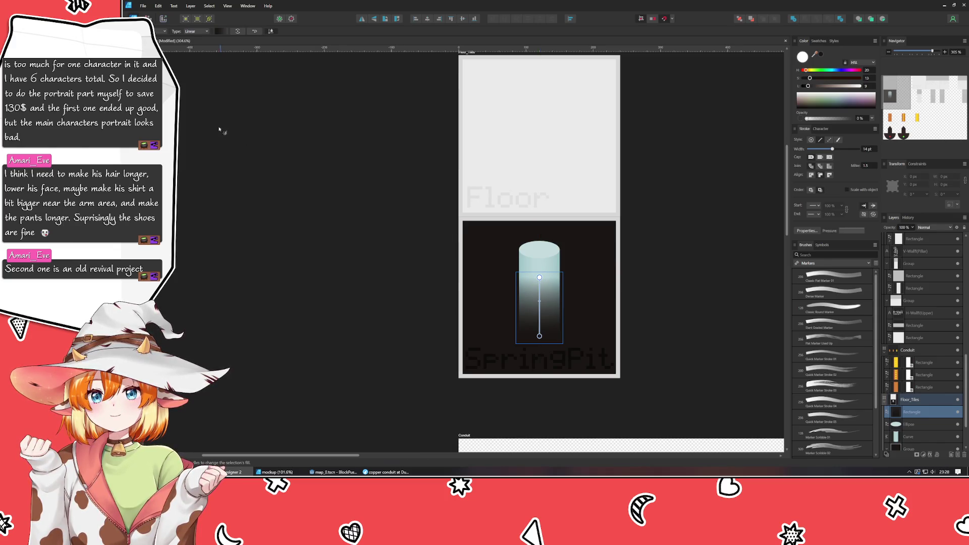
pyautogui.press('v')
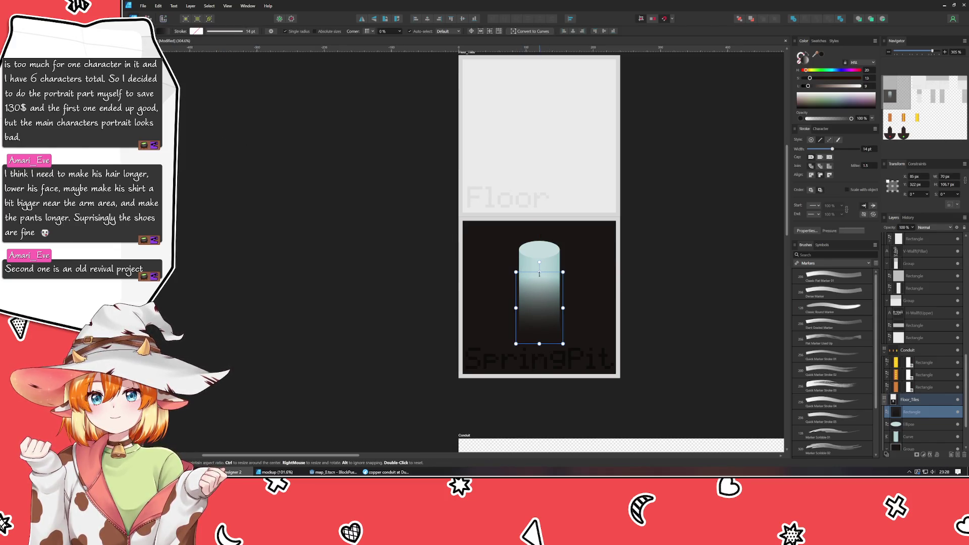
pyautogui.click(417, 275)
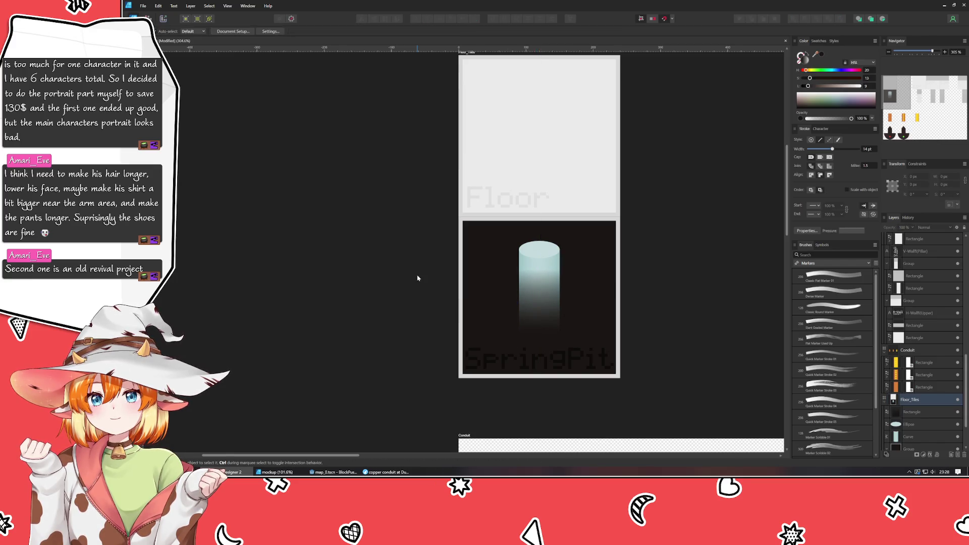
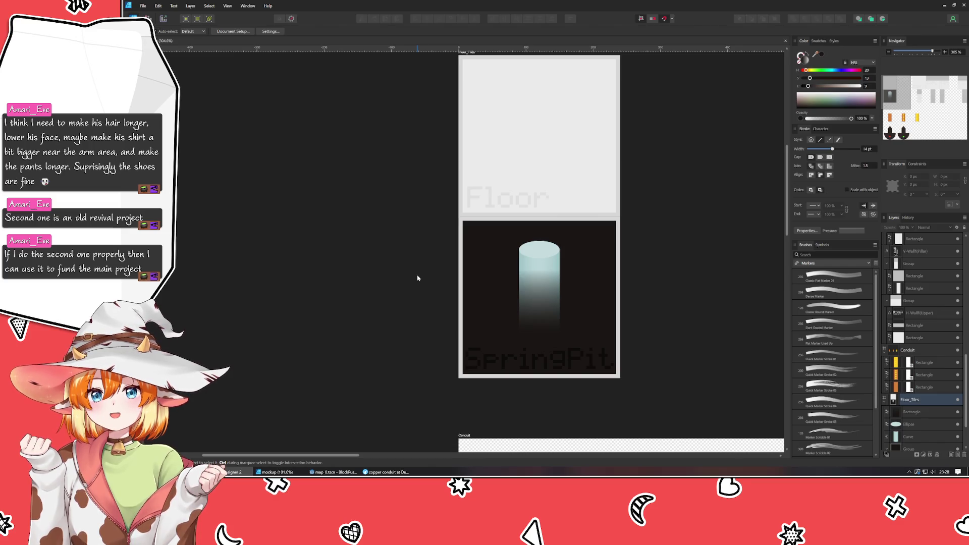
# Stretch the SpringPit cylinder's gradient light column to about 118.7 px high.
pyautogui.scroll(-5, 686, 248)
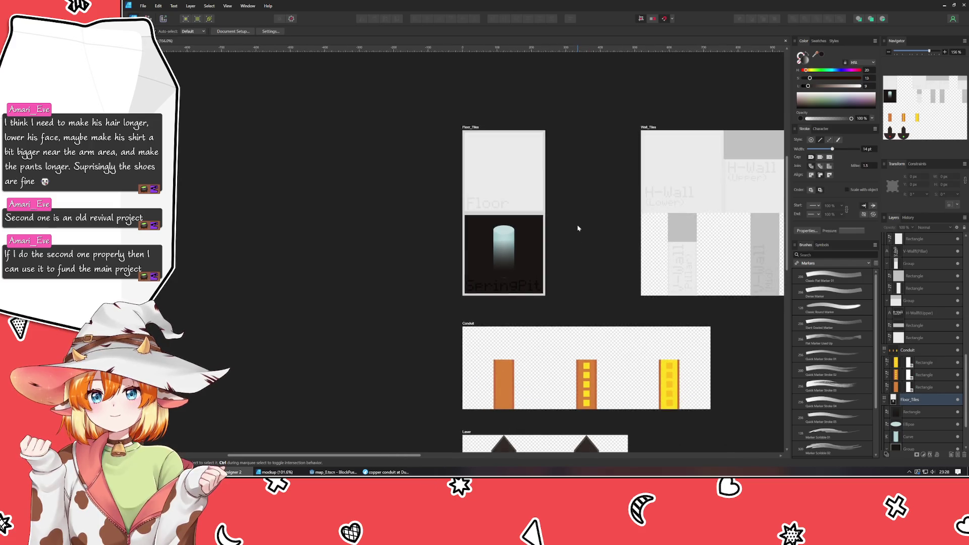
pyautogui.scroll(2, 576, 233)
pyautogui.scroll(3, 480, 300)
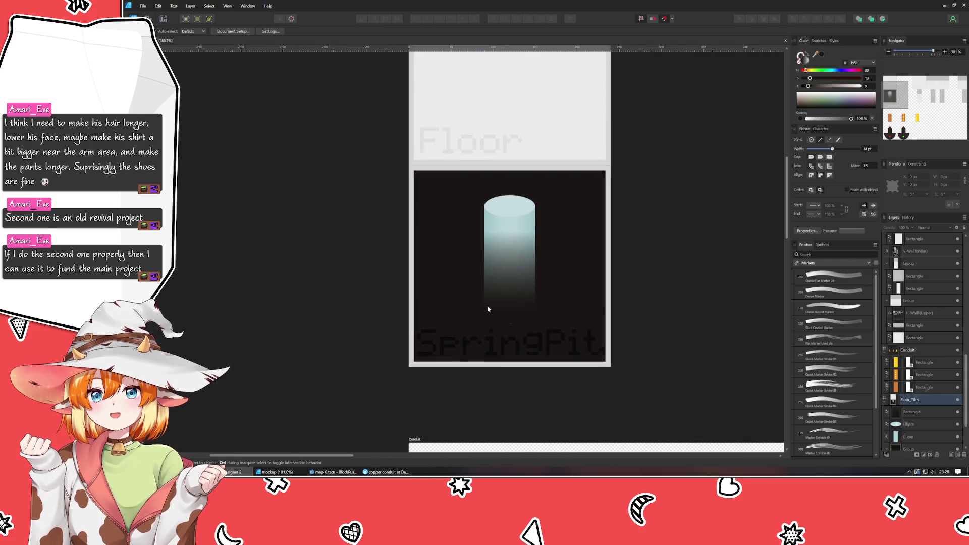
pyautogui.click(507, 316)
pyautogui.moveTo(510, 324); pyautogui.dragTo(512, 325)
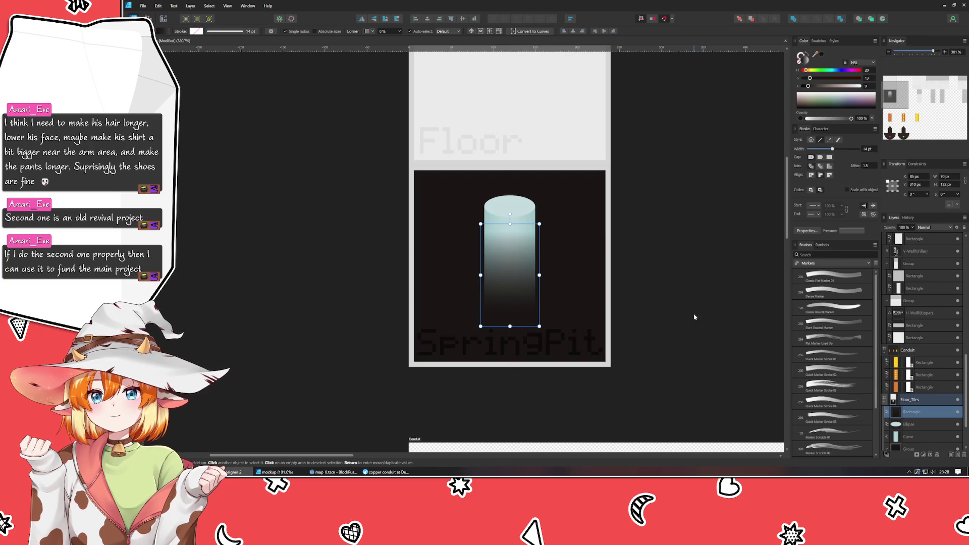
pyautogui.click(695, 318)
# Zoom back out to the Wall_Tiles and Laser artboards and select the grey Floor tile group.
pyautogui.scroll(-3, 695, 318)
pyautogui.moveTo(695, 317)
pyautogui.mouseDown()
pyautogui.moveTo(411, 324)
pyautogui.moveTo(402, 292)
pyautogui.moveTo(408, 247)
pyautogui.mouseUp()
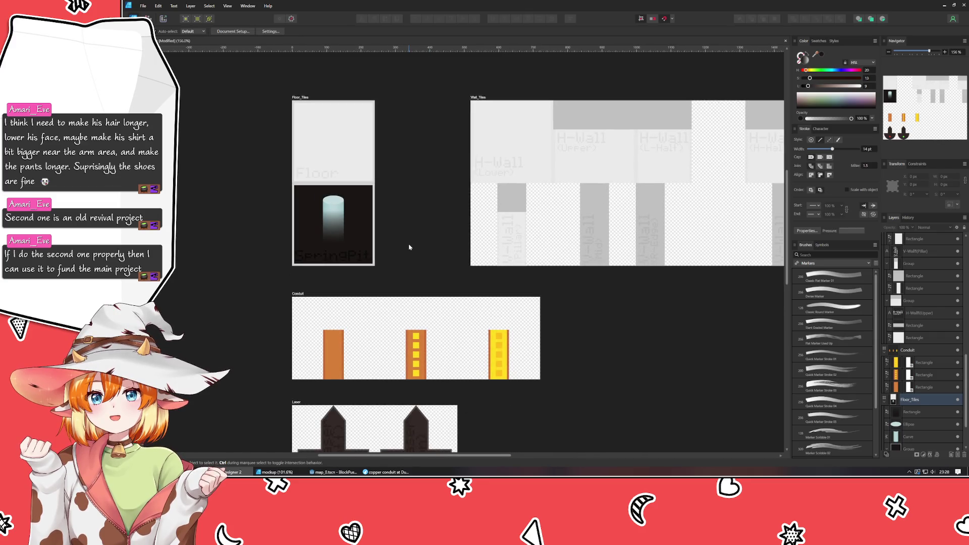
pyautogui.click(328, 155)
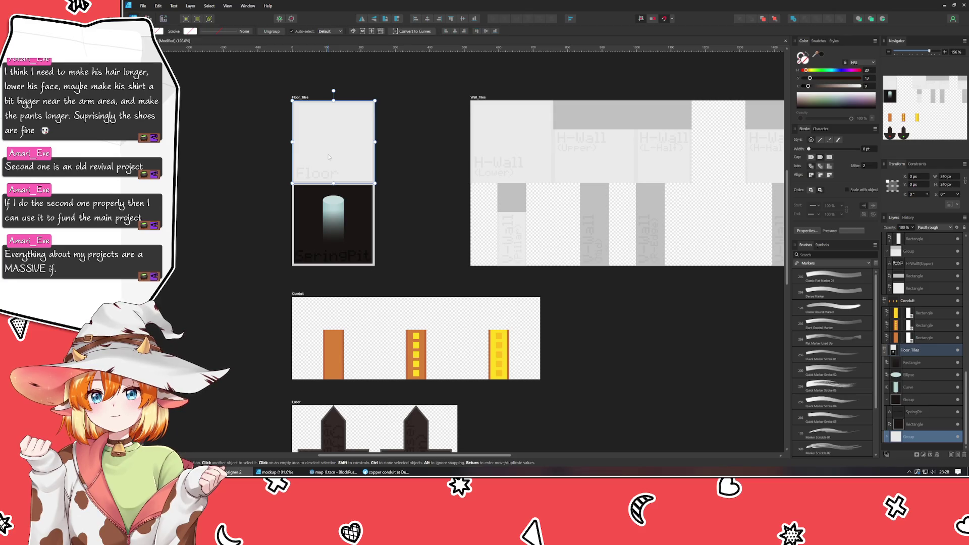
# Marquee-select the Conduit and Laser artboards, undoing a trial move of Conduit alone.
pyautogui.click(244, 336)
pyautogui.moveTo(244, 336)
pyautogui.mouseDown()
pyautogui.moveTo(404, 323)
pyautogui.moveTo(257, 318)
pyautogui.moveTo(170, 355)
pyautogui.moveTo(209, 231)
pyautogui.mouseUp()
pyautogui.moveTo(238, 188); pyautogui.dragTo(635, 428)
pyautogui.moveTo(285, 198)
pyautogui.mouseDown()
pyautogui.moveTo(605, 204)
pyautogui.moveTo(464, 199)
pyautogui.mouseUp()
pyautogui.hotkey('ctrl', 'z')
# Shift the Conduit and Laser artboards right so they sit under Wall_Tiles.
pyautogui.moveTo(263, 183); pyautogui.dragTo(701, 439)
pyautogui.moveTo(441, 257)
pyautogui.mouseDown()
pyautogui.moveTo(716, 261)
pyautogui.moveTo(633, 255)
pyautogui.mouseUp()
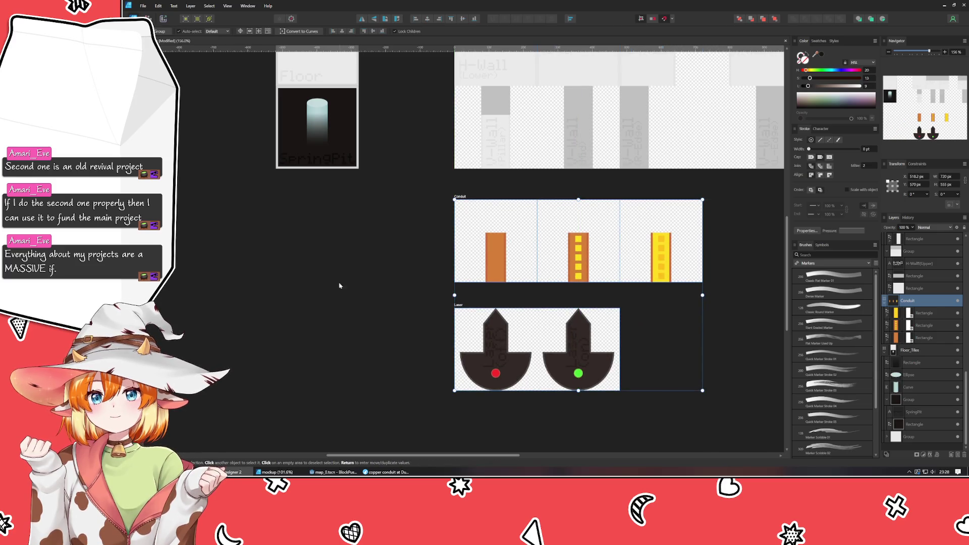
pyautogui.click(345, 285)
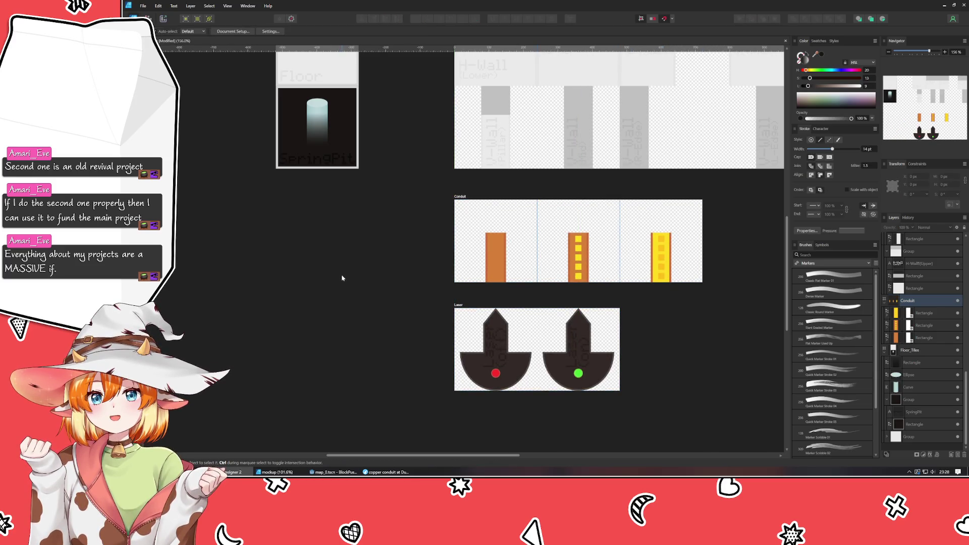
pyautogui.moveTo(324, 264); pyautogui.dragTo(387, 317)
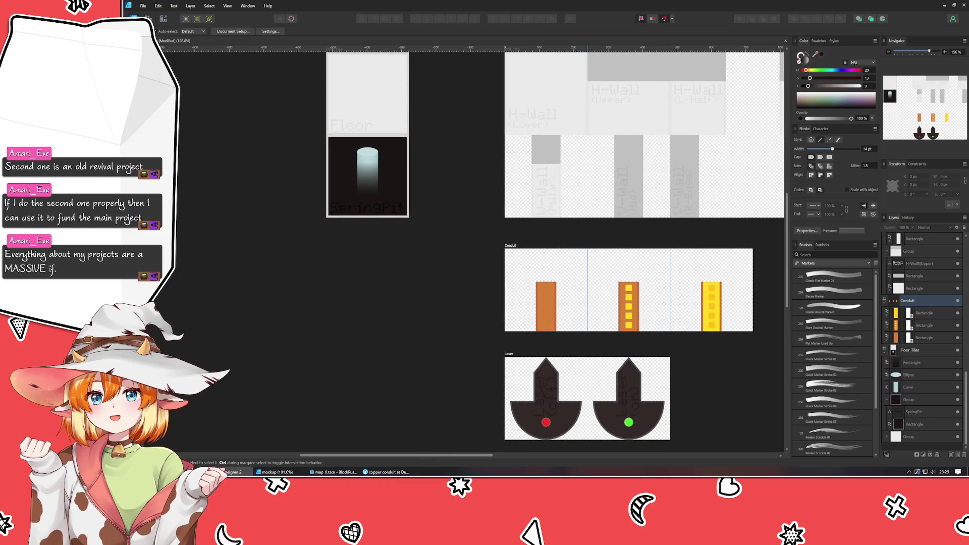
pyautogui.click(130, 76)
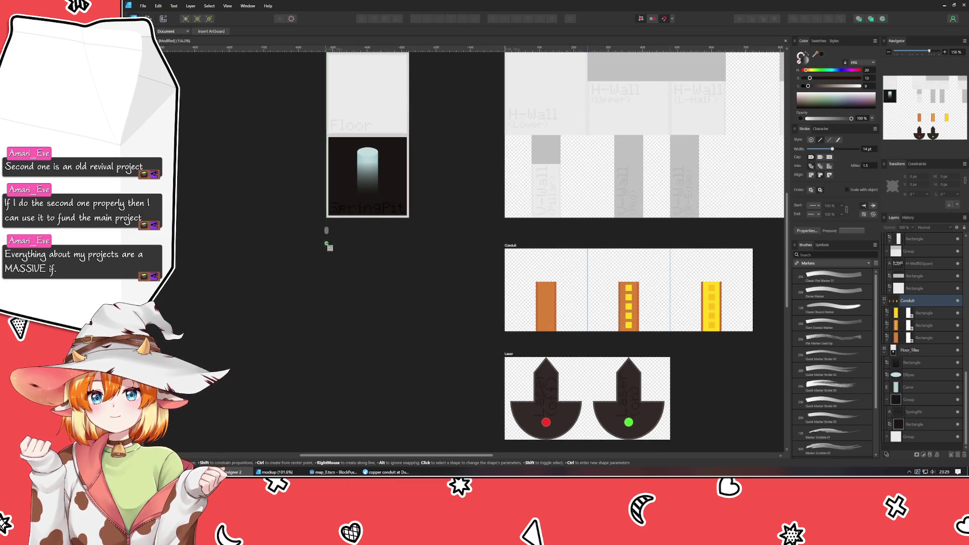
# Draw a new 240 × 240 px artboard below Floor_Tiles.
pyautogui.moveTo(327, 245)
pyautogui.mouseDown()
pyautogui.moveTo(371, 273)
pyautogui.moveTo(406, 332)
pyautogui.mouseUp()
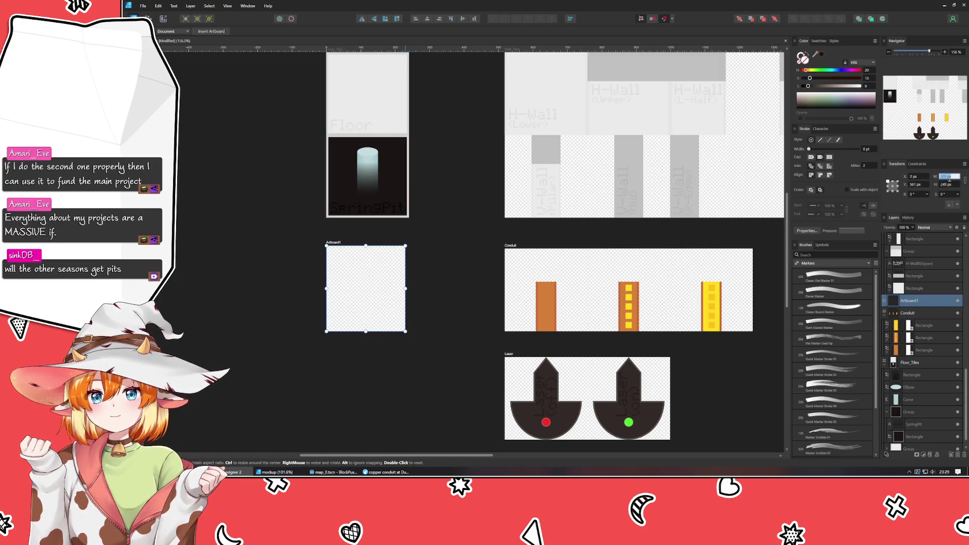
pyautogui.press('Tab')
pyautogui.write('240')
pyautogui.press('Tab')
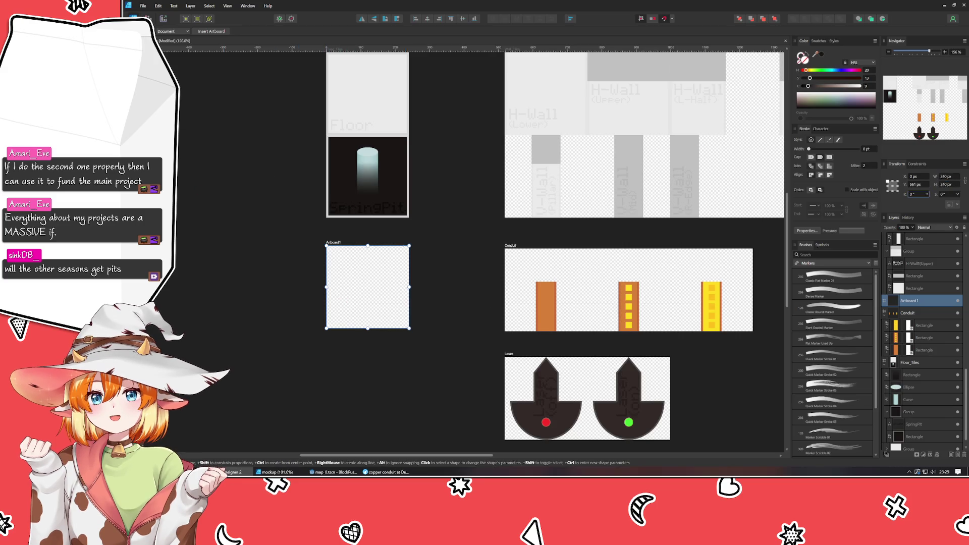
# Paste a copy of the Floor tile into Artboard1, then select the original Floor group.
pyautogui.press('v')
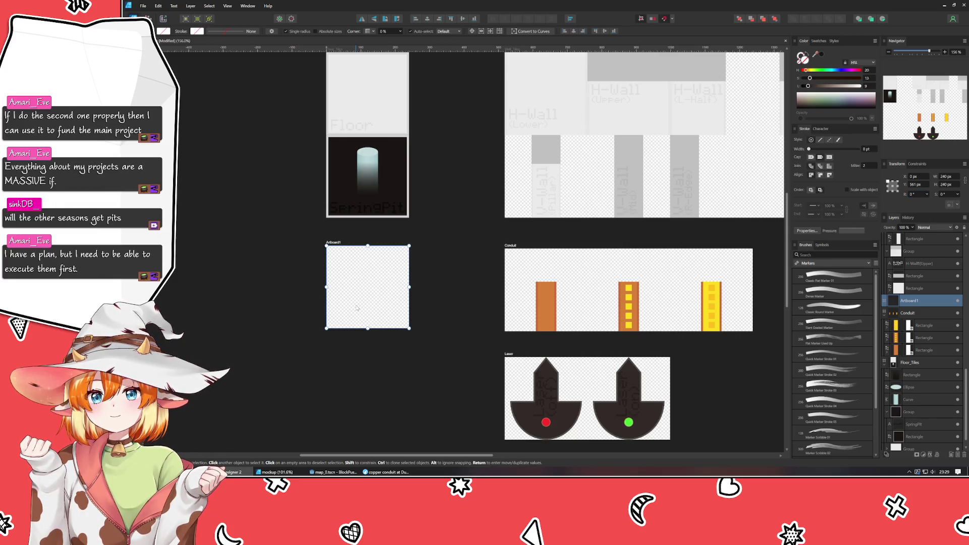
pyautogui.hotkey('ctrl', 'v')
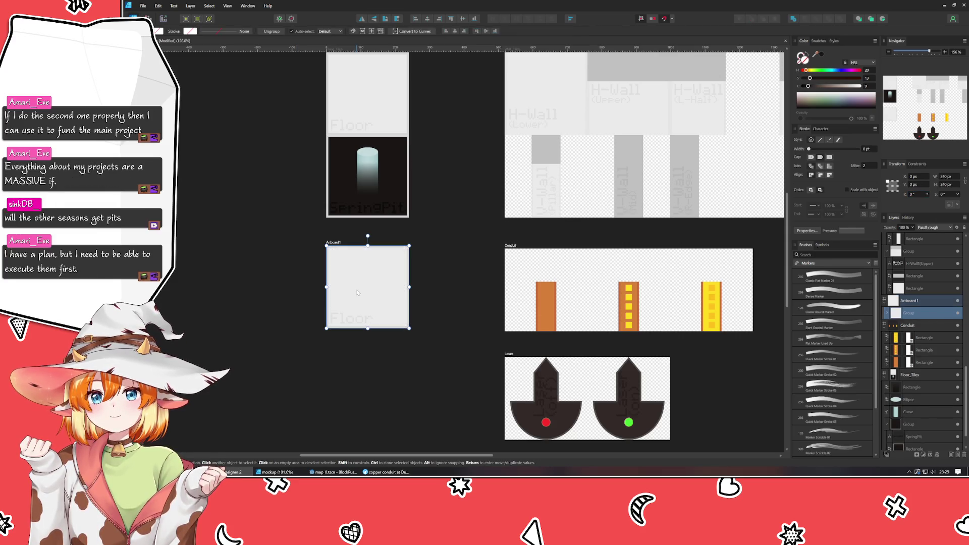
pyautogui.scroll(3, 923, 295)
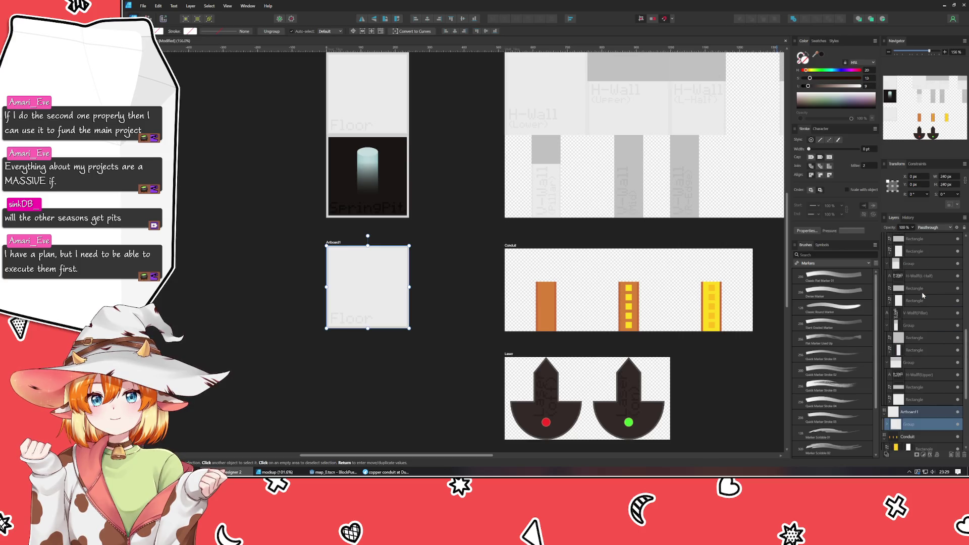
pyautogui.click(380, 106)
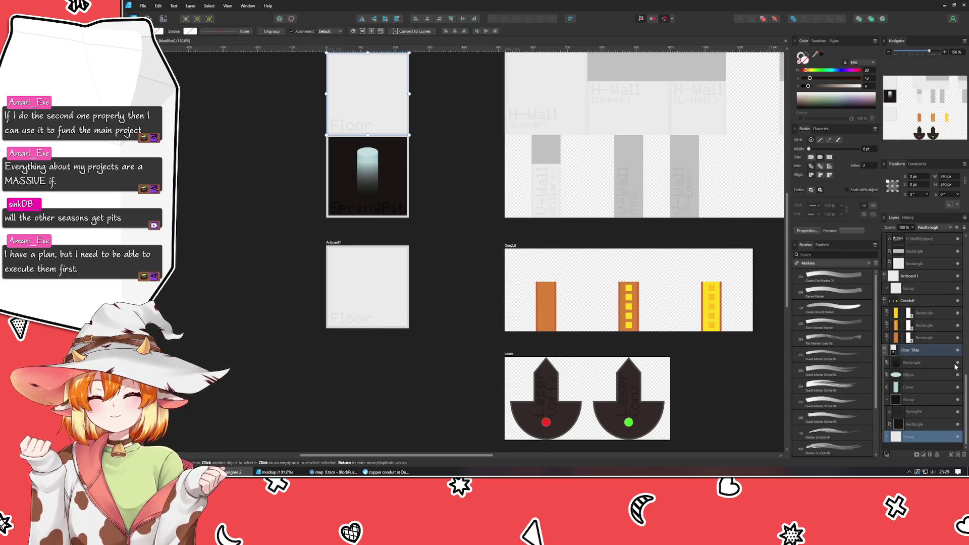
# Group the SpringPit tile's rectangle, ellipse, curve and label group into one group.
pyautogui.click(908, 424)
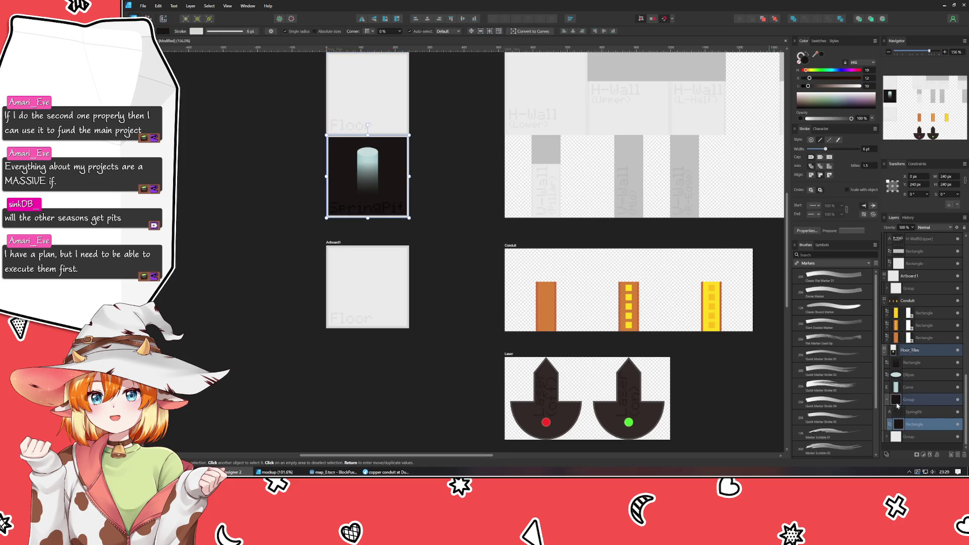
pyautogui.click(887, 400)
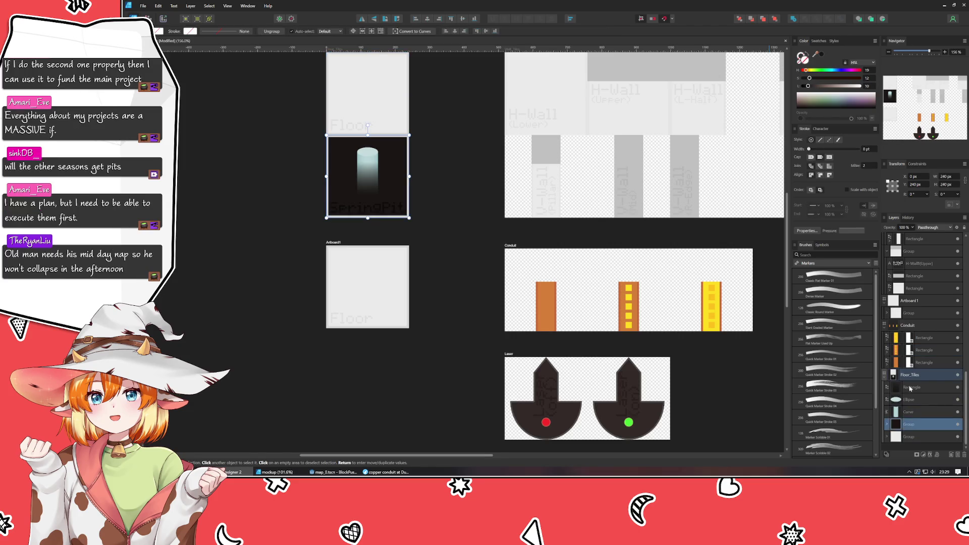
pyautogui.keyDown('shift'); pyautogui.click(911, 388); pyautogui.keyUp('shift')
pyautogui.hotkey('ctrl', 'g')
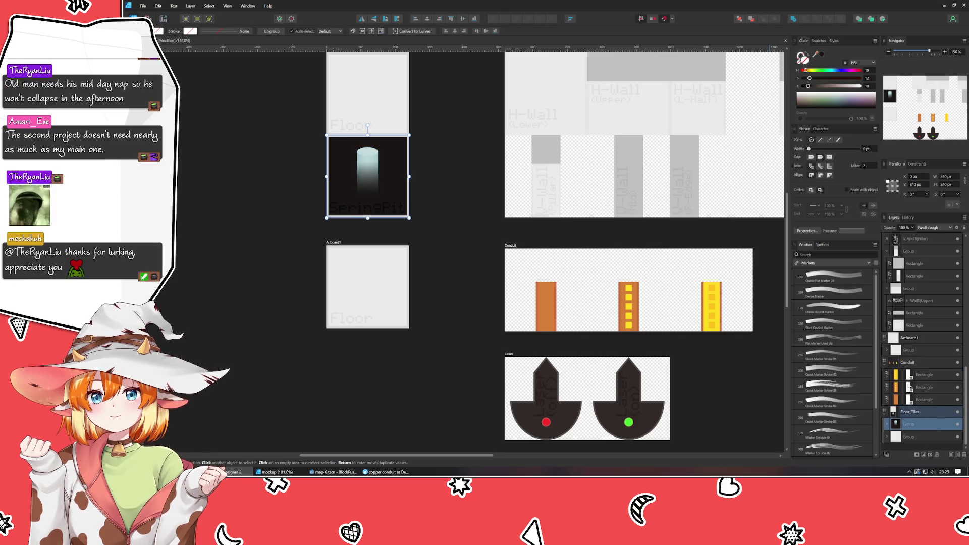
# Collapse the Artboard1, Conduit and wall tile groups in the Layers panel.
pyautogui.click(887, 338)
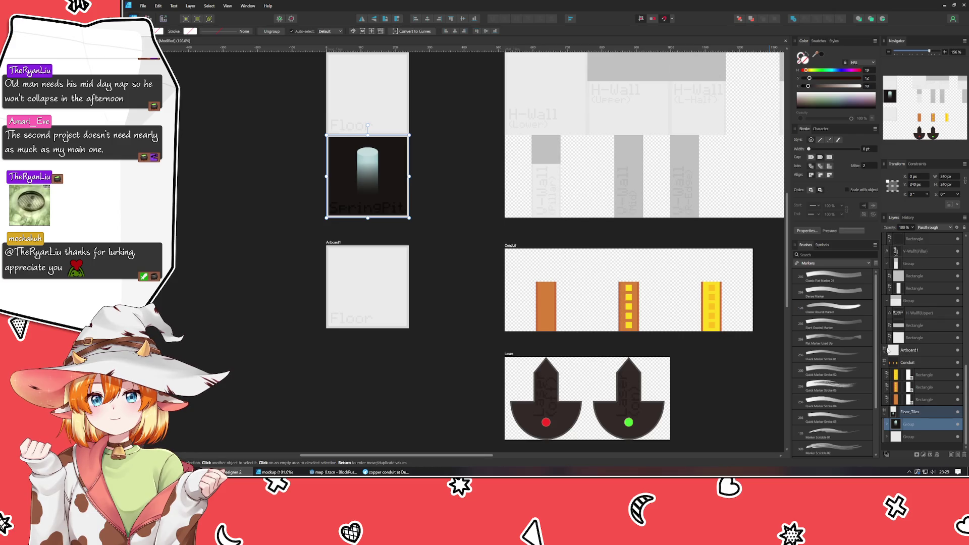
pyautogui.click(887, 363)
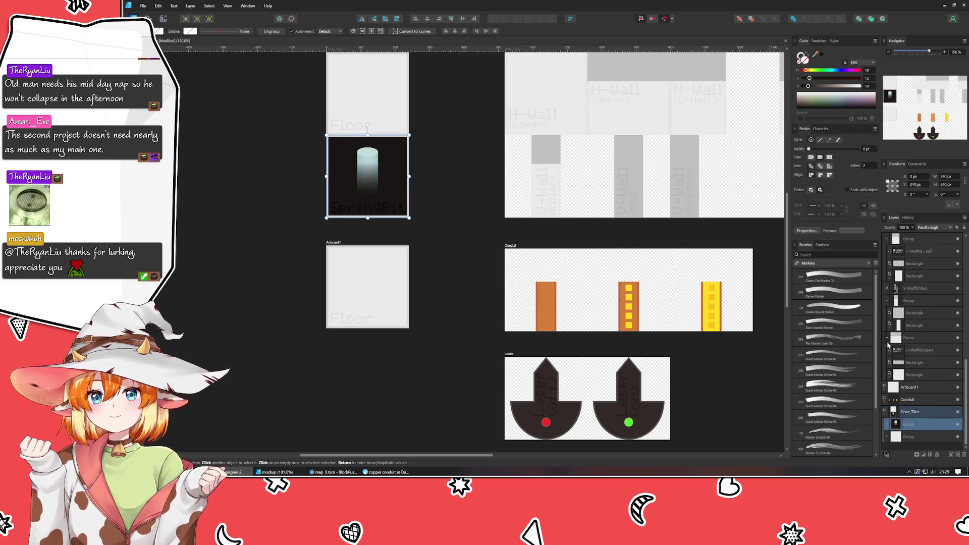
pyautogui.click(887, 338)
pyautogui.click(887, 277)
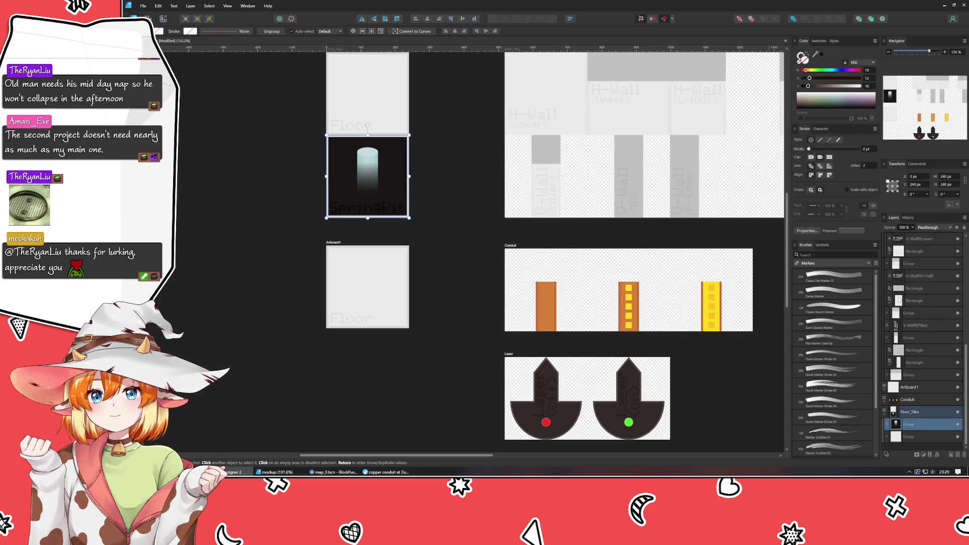
pyautogui.click(888, 261)
pyautogui.click(888, 260)
pyautogui.click(887, 261)
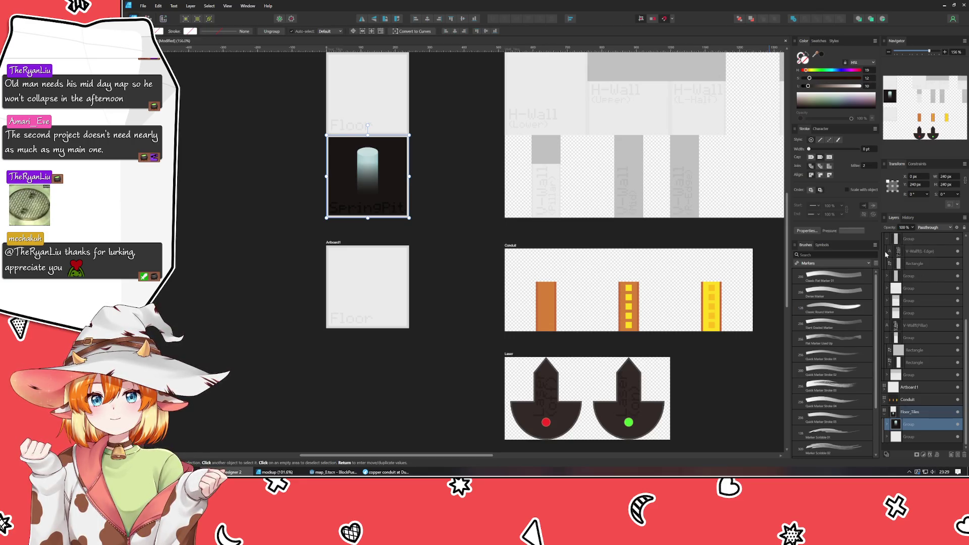
pyautogui.click(888, 263)
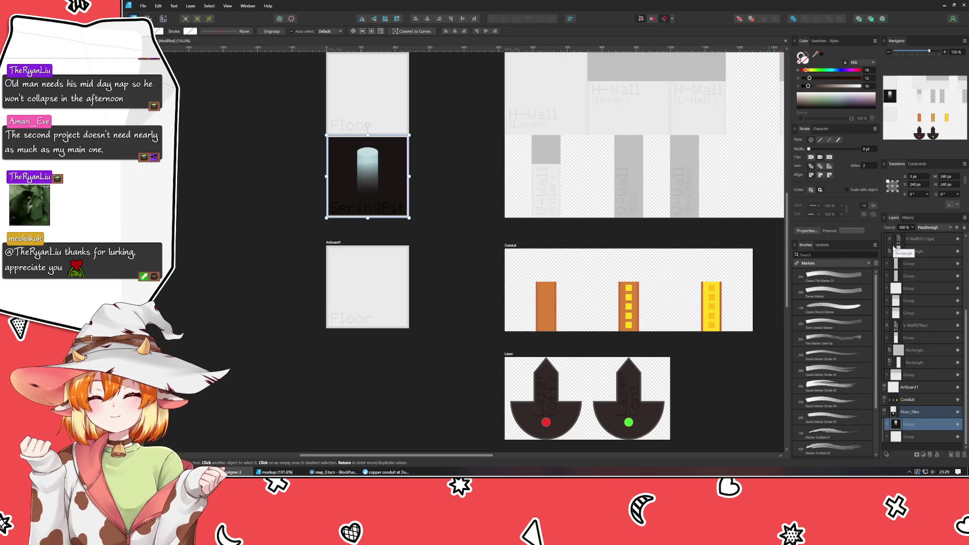
pyautogui.click(887, 339)
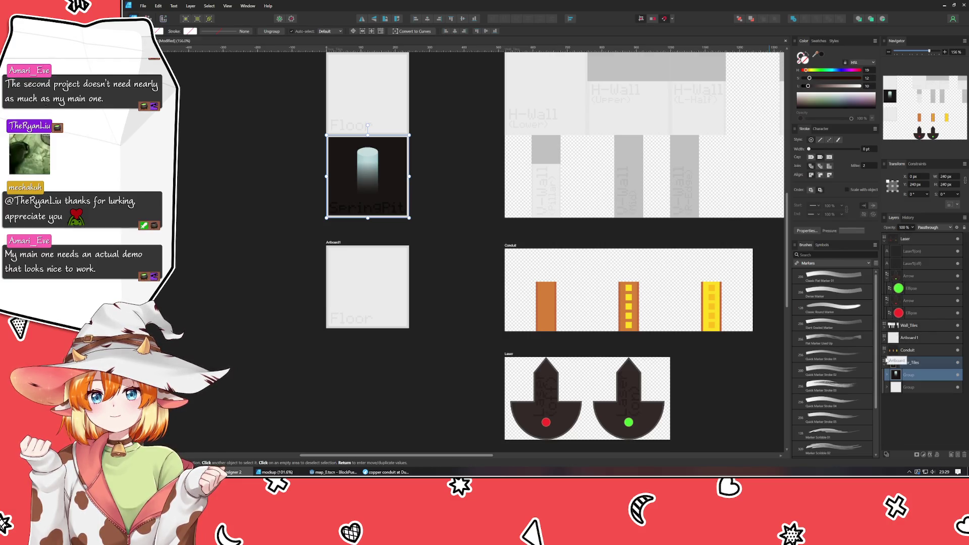
pyautogui.click(886, 325)
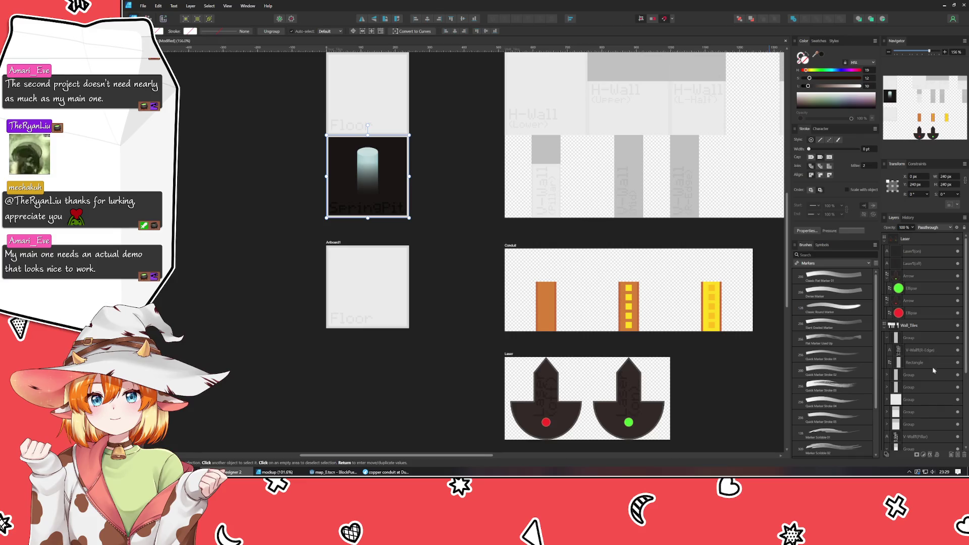
pyautogui.scroll(-2, 939, 374)
pyautogui.click(887, 302)
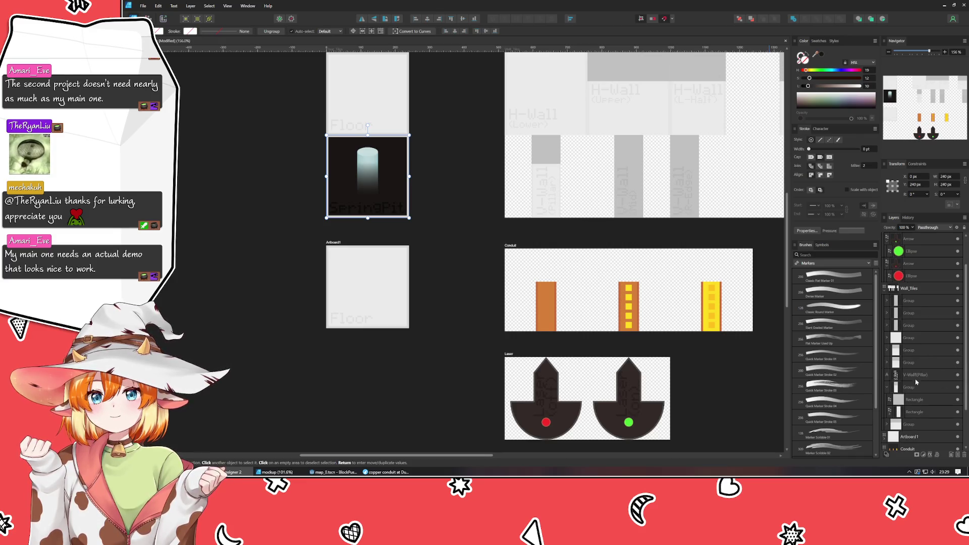
# Move the V-Wall(Pillar) label below its group and collapse the pillar and Wall_Tiles layers.
pyautogui.click(917, 376)
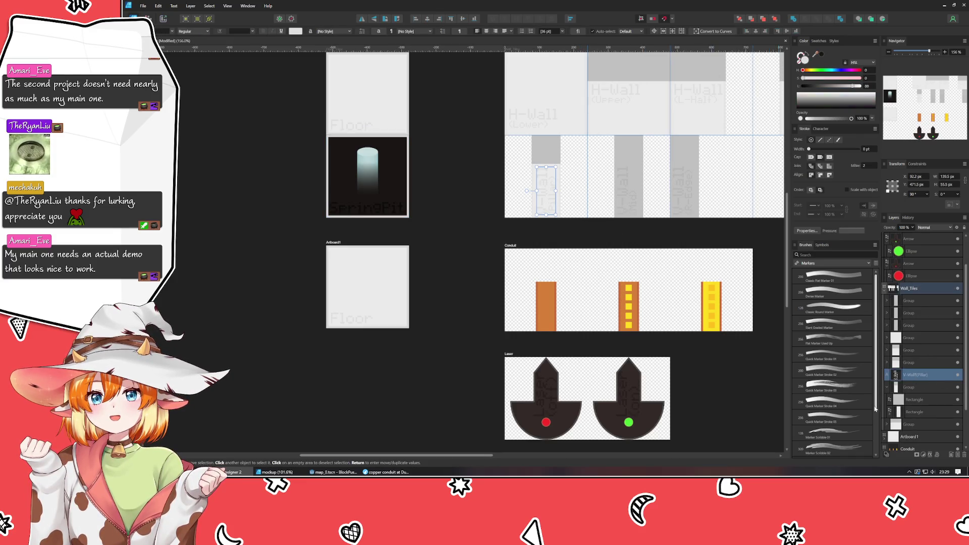
pyautogui.click(911, 388)
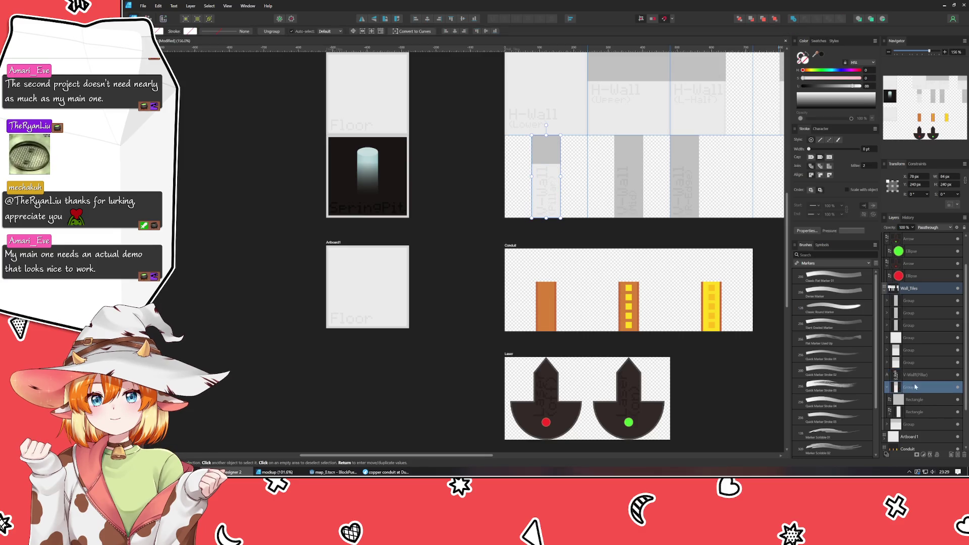
pyautogui.moveTo(917, 376); pyautogui.dragTo(914, 397)
pyautogui.click(888, 376)
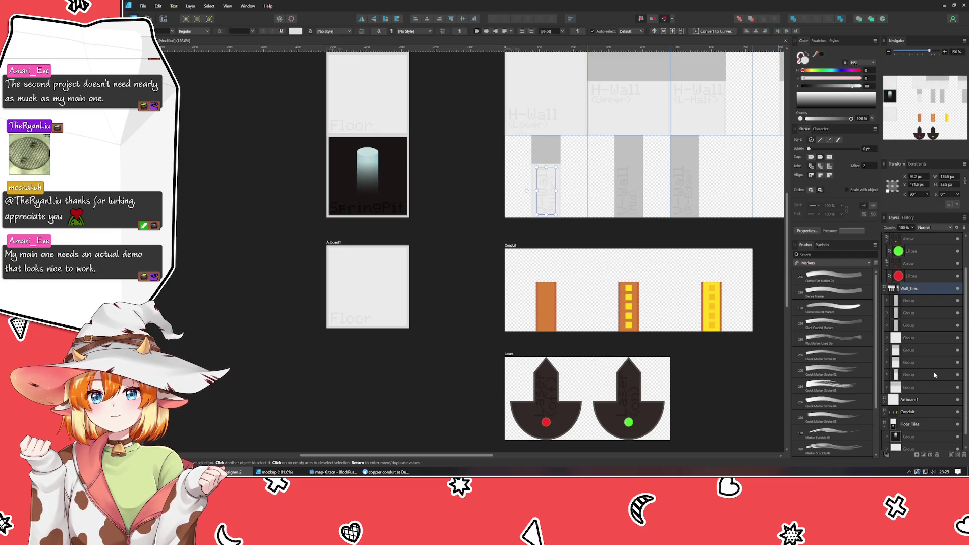
pyautogui.click(885, 290)
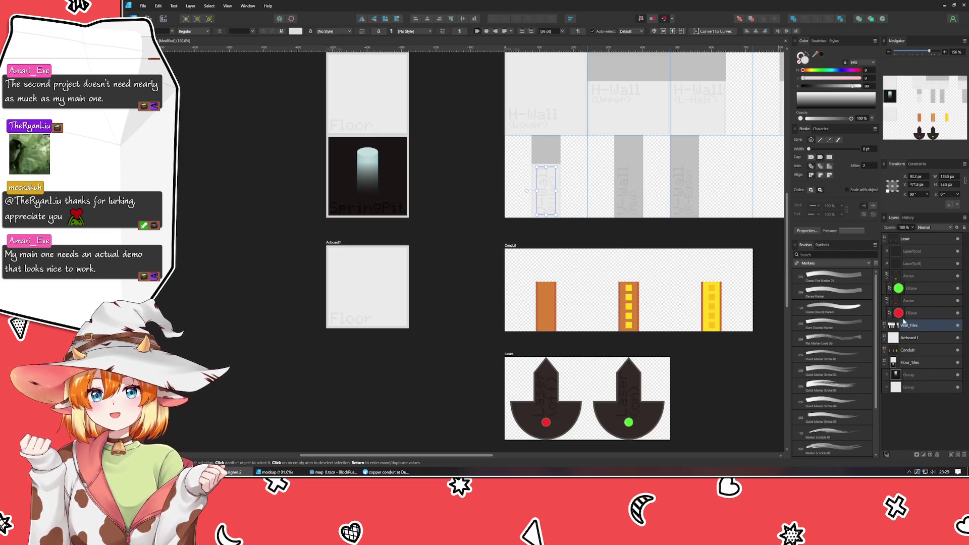
# Nest the Laser5(off) layer inside Laser5(on) and collapse the Arrow and Laser5 entries.
pyautogui.click(889, 301)
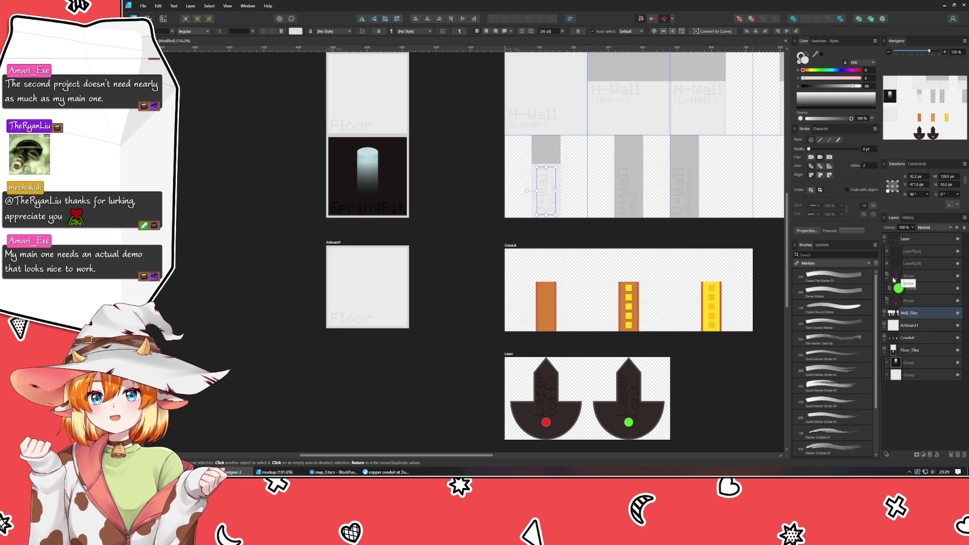
pyautogui.click(889, 277)
pyautogui.click(916, 264)
pyautogui.moveTo(912, 267); pyautogui.dragTo(916, 254)
pyautogui.click(917, 255)
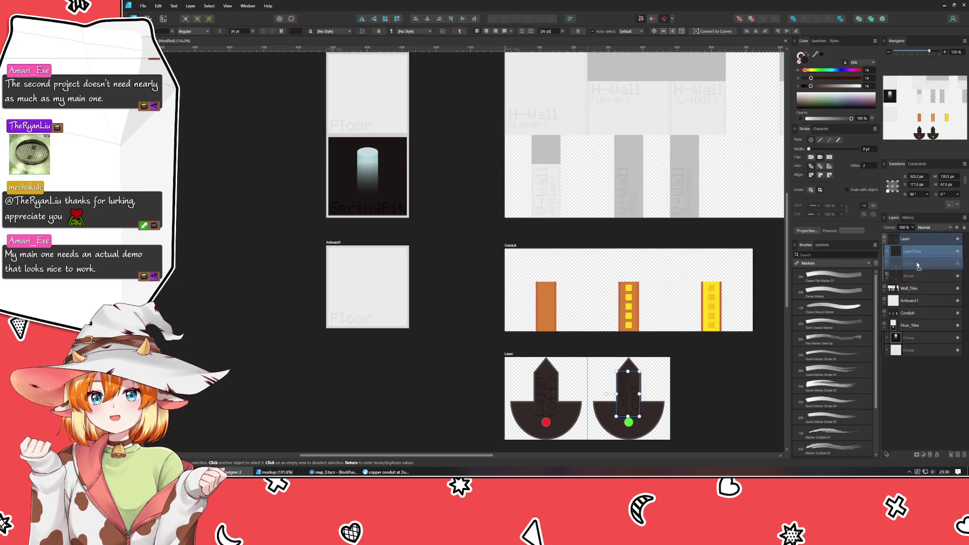
pyautogui.click(885, 239)
# Collapse the Laser group and select Artboard1.
pyautogui.click(726, 394)
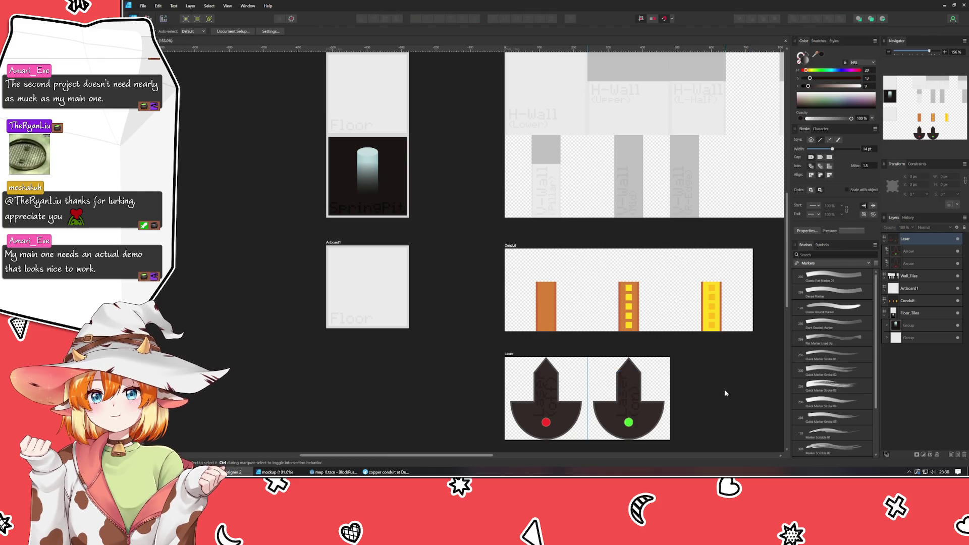
pyautogui.click(886, 245)
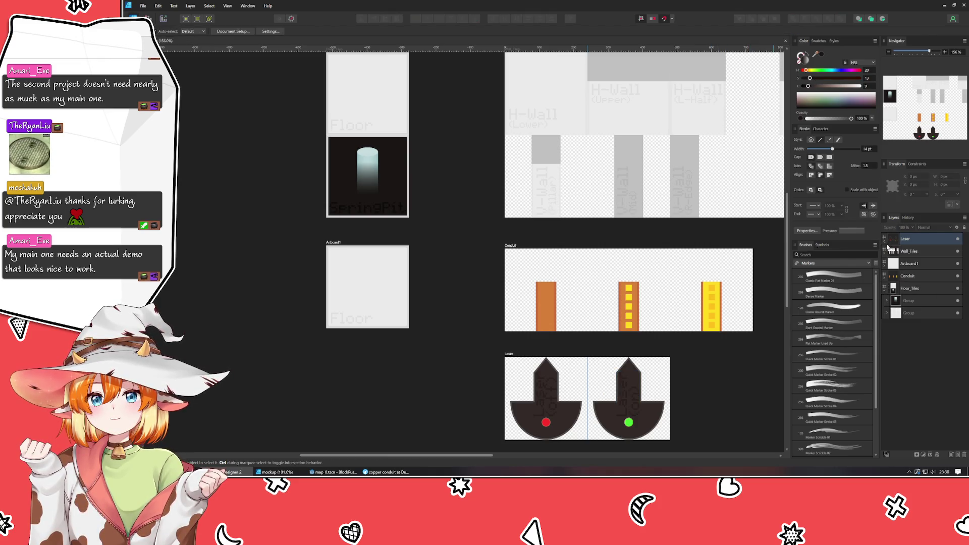
pyautogui.click(915, 314)
pyautogui.click(329, 243)
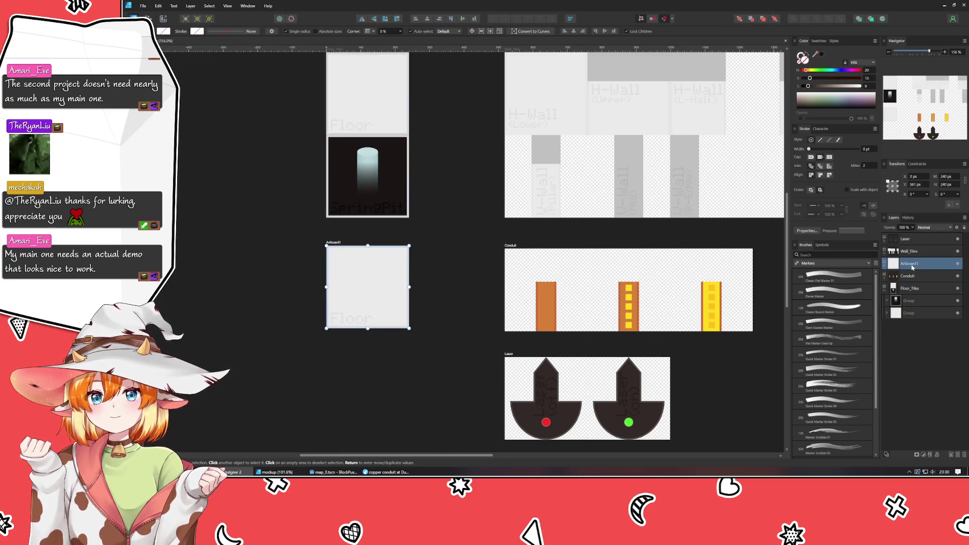
# Rename Artboard1 to 'SpringBoard' in the Rename Artboard dialog.
pyautogui.doubleClick(341, 244)
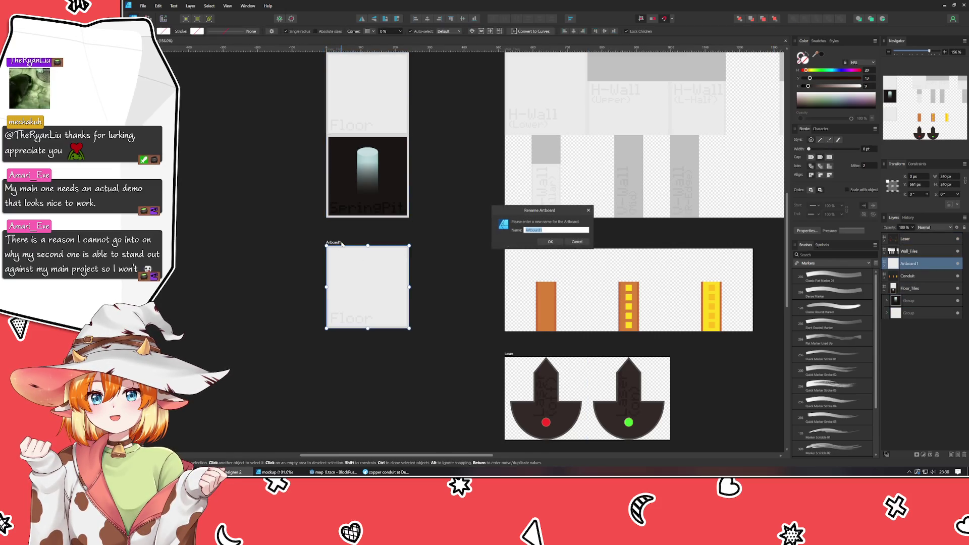
pyautogui.write('Spring')
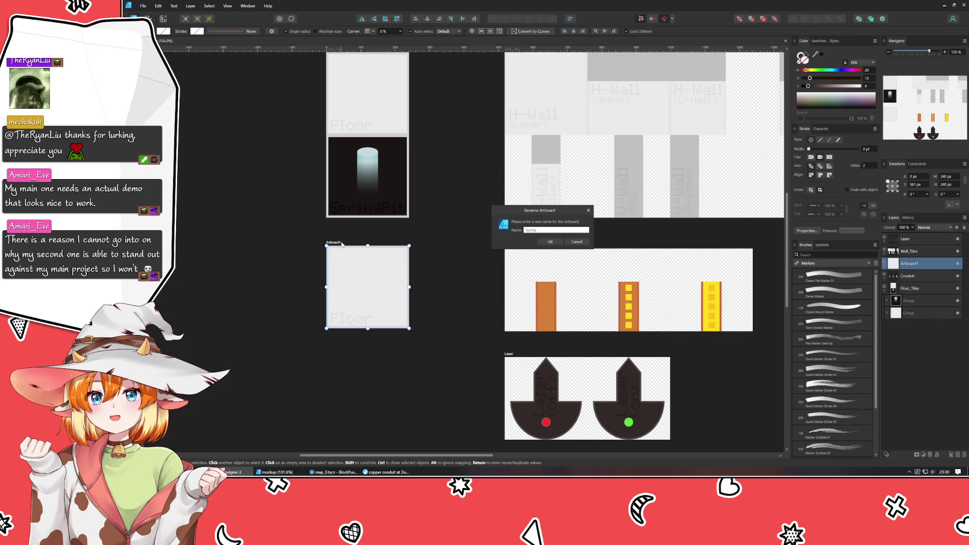
pyautogui.write('d')
pyautogui.press('Return')
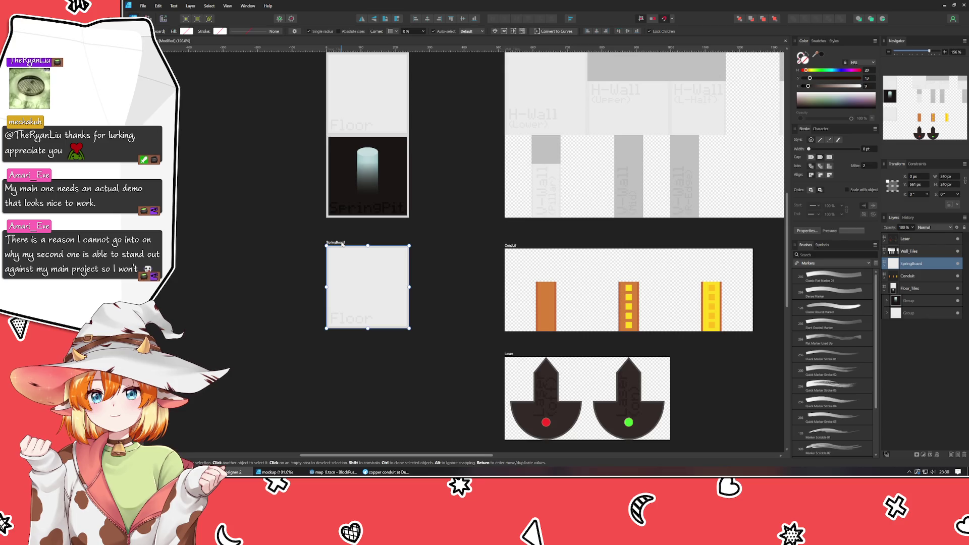
pyautogui.click(314, 350)
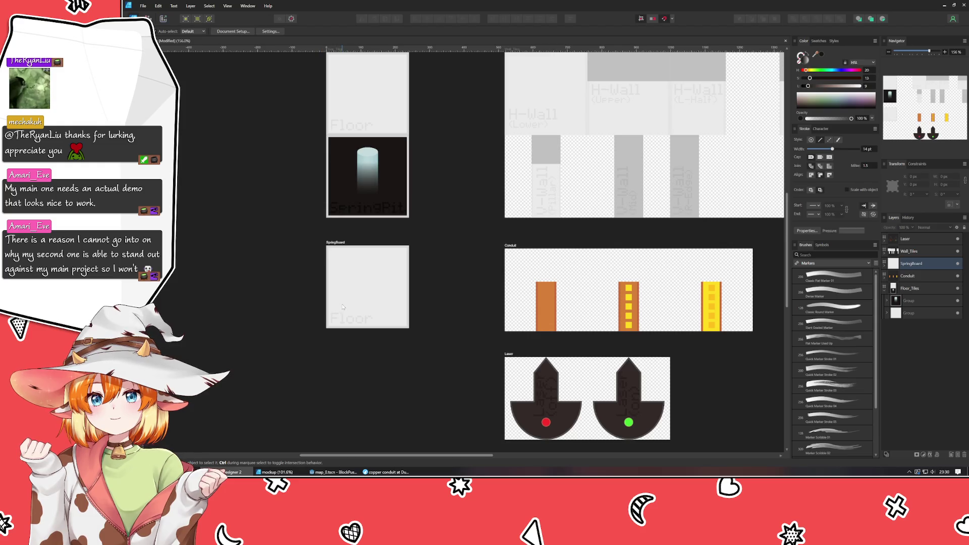
# Tint the SpringBoard tile's background rectangle warm off-white with HSL hue 37, saturation 20.
pyautogui.scroll(1, 344, 287)
pyautogui.scroll(1, 268, 241)
pyautogui.click(384, 232)
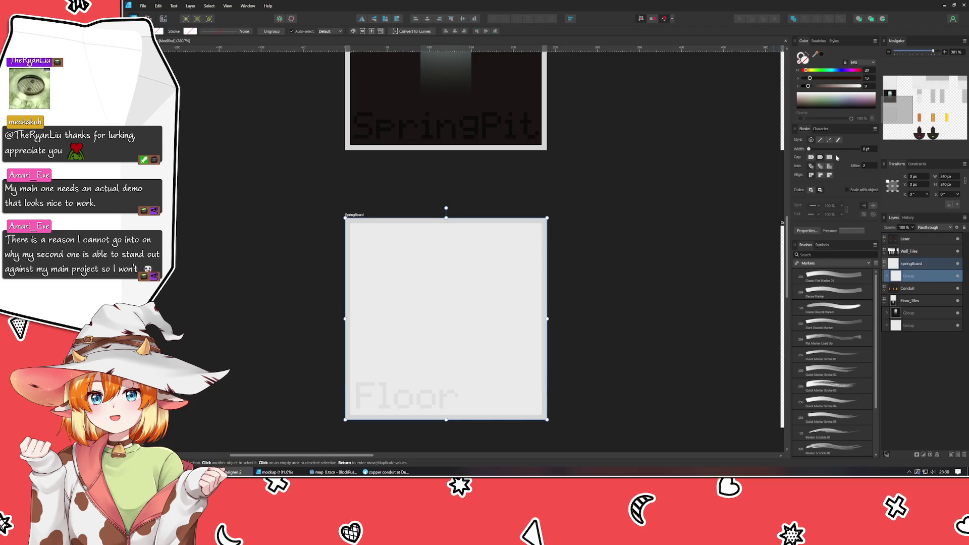
pyautogui.doubleClick(421, 306)
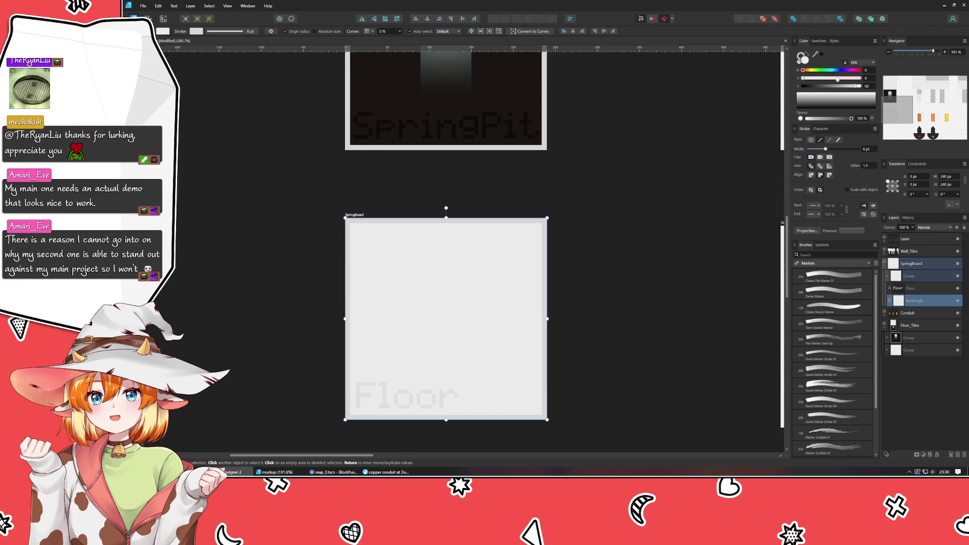
pyautogui.click(809, 70)
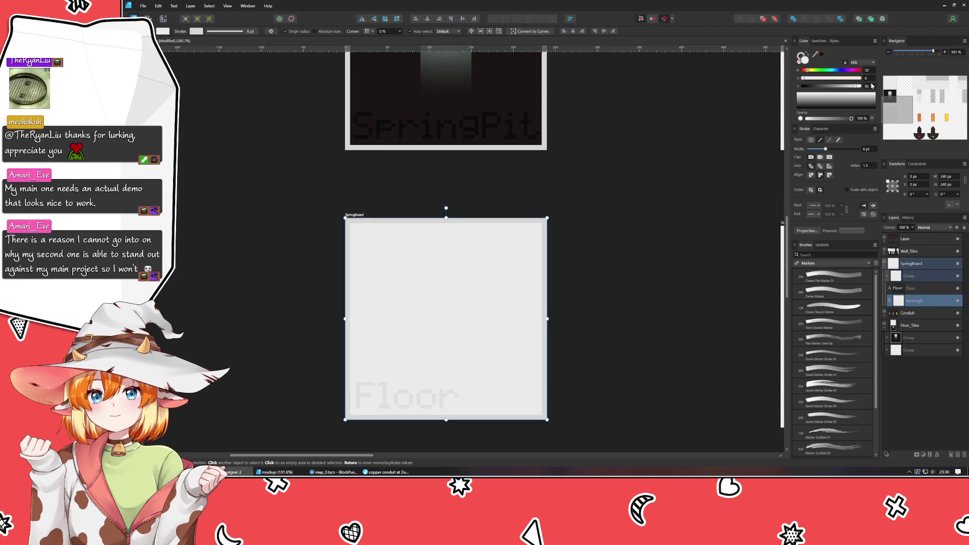
pyautogui.click(815, 78)
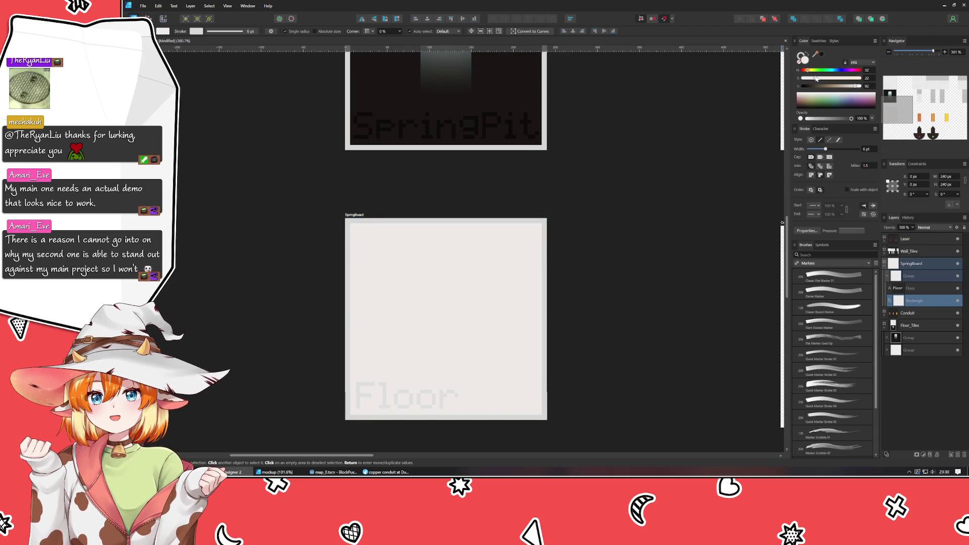
pyautogui.hotkey('ctrl', 'z')
pyautogui.hotkey('ctrl', 'z')
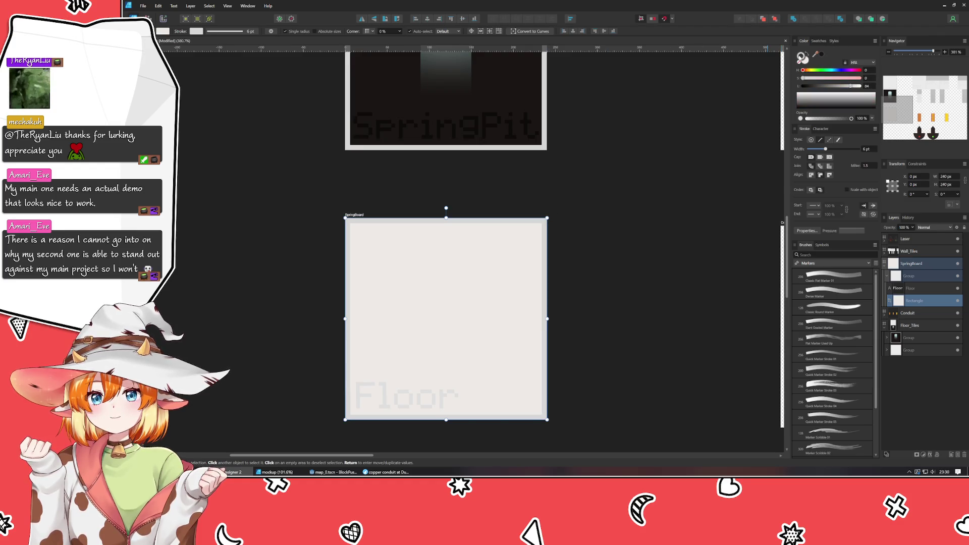
pyautogui.click(809, 70)
pyautogui.click(815, 78)
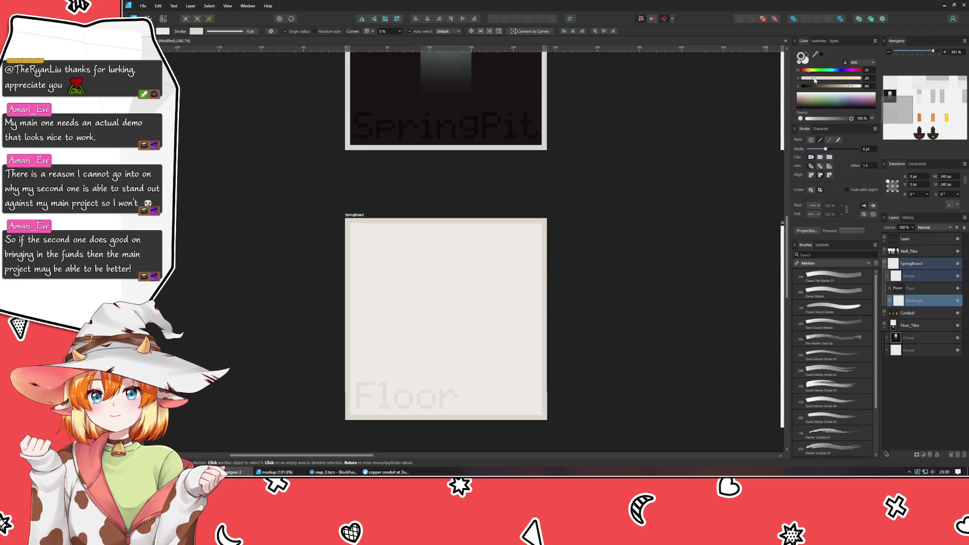
pyautogui.click(610, 175)
pyautogui.scroll(-3, 609, 174)
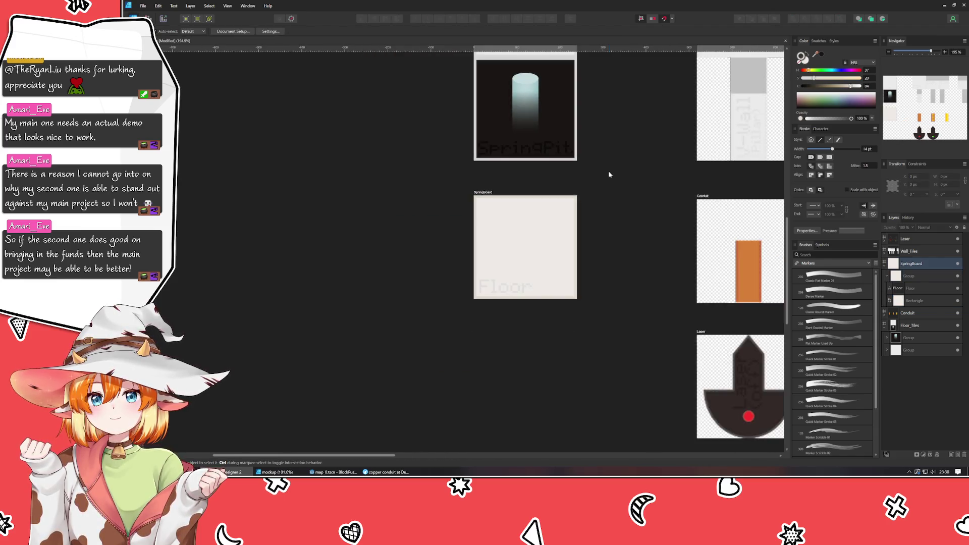
# Change the SpringBoard tile's Floor label text to SpringBd.
pyautogui.scroll(-2, 581, 177)
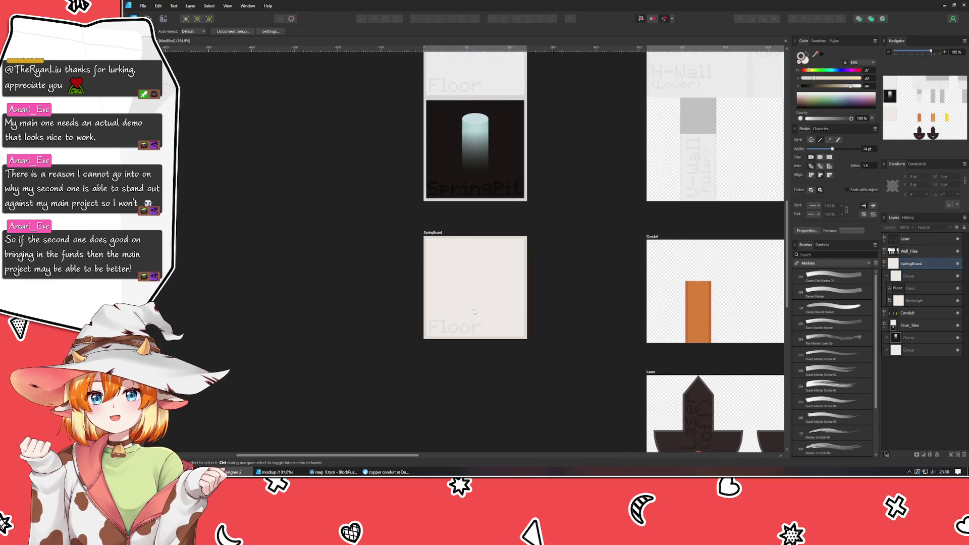
pyautogui.click(467, 324)
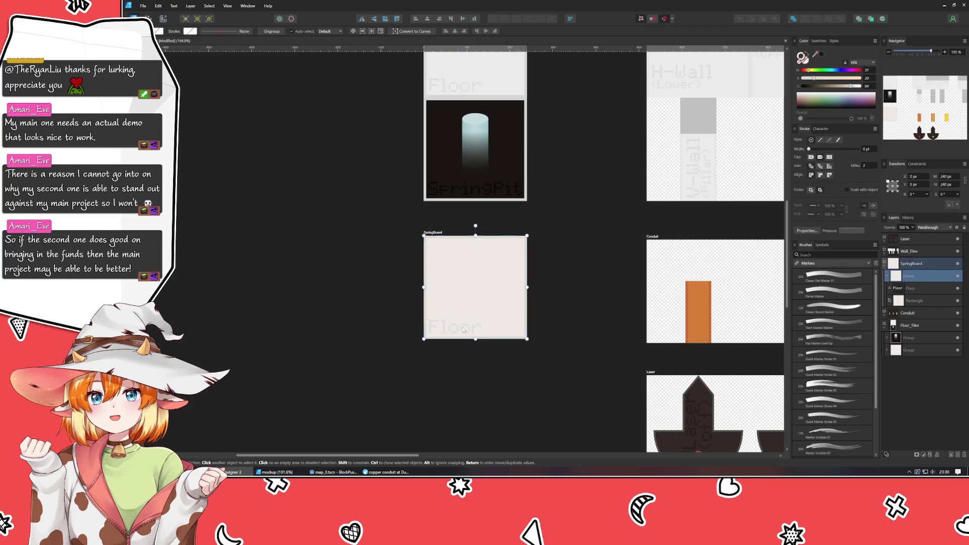
pyautogui.click(463, 329)
pyautogui.doubleClick(462, 325)
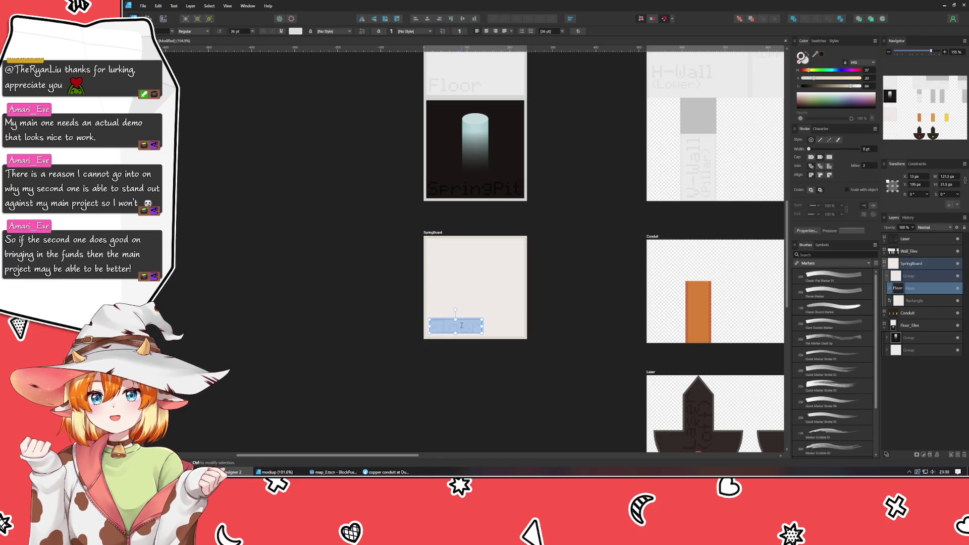
pyautogui.write('SpringBd')
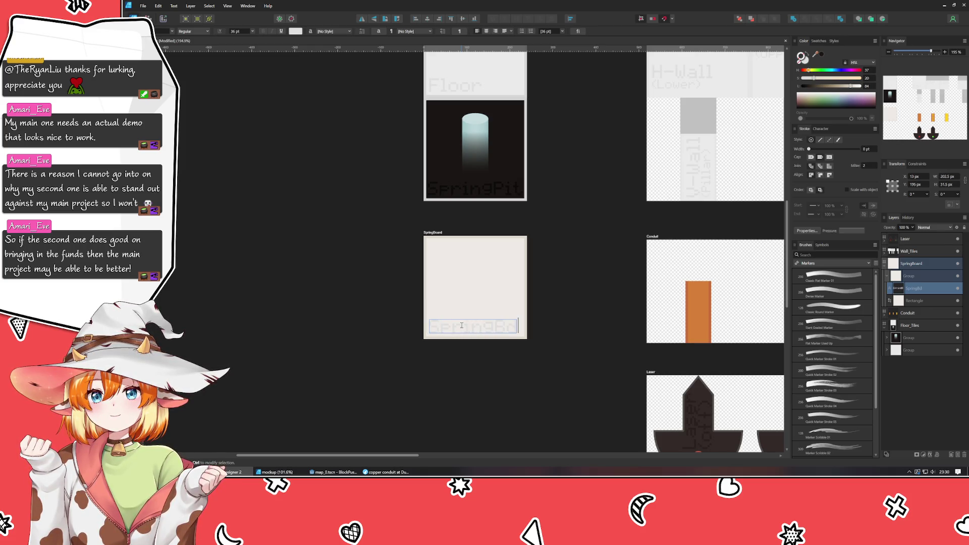
pyautogui.press('Escape')
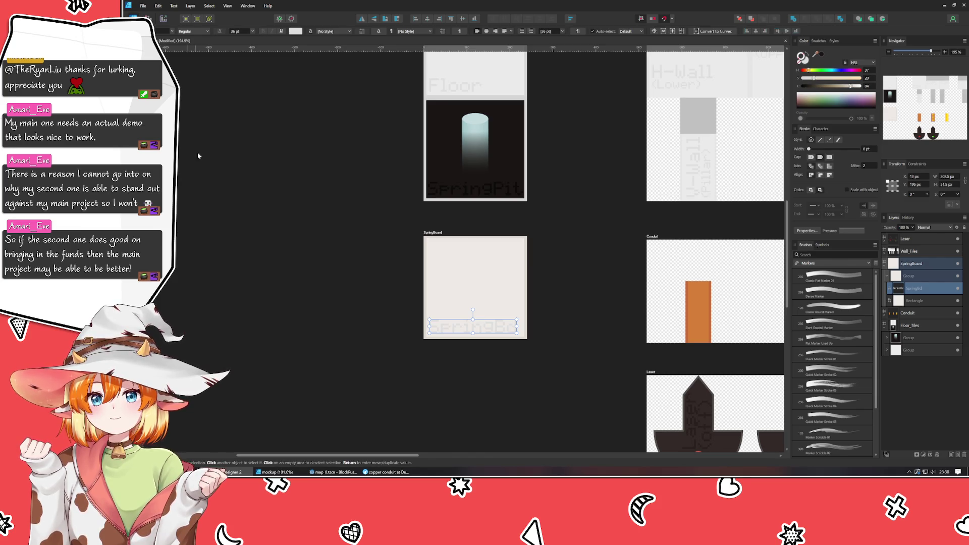
# Alt-drag a duplicate of the SpringBd tile up onto the SpringPit tile.
pyautogui.click(337, 243)
pyautogui.click(425, 267)
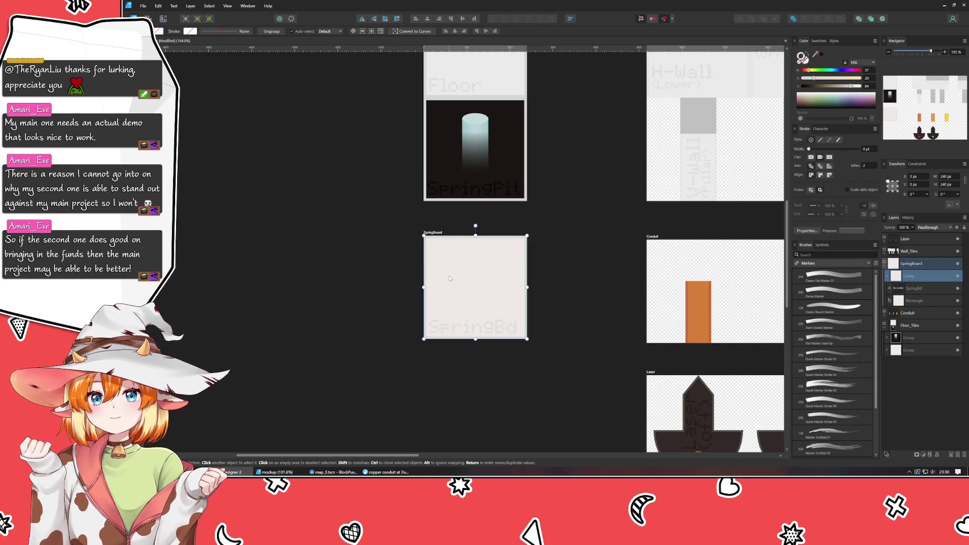
pyautogui.moveTo(437, 288)
pyautogui.keyDown('ctrl'); pyautogui.mouseDown()
pyautogui.moveTo(490, 162)
pyautogui.moveTo(439, 150)
pyautogui.mouseUp(); pyautogui.keyUp('ctrl')
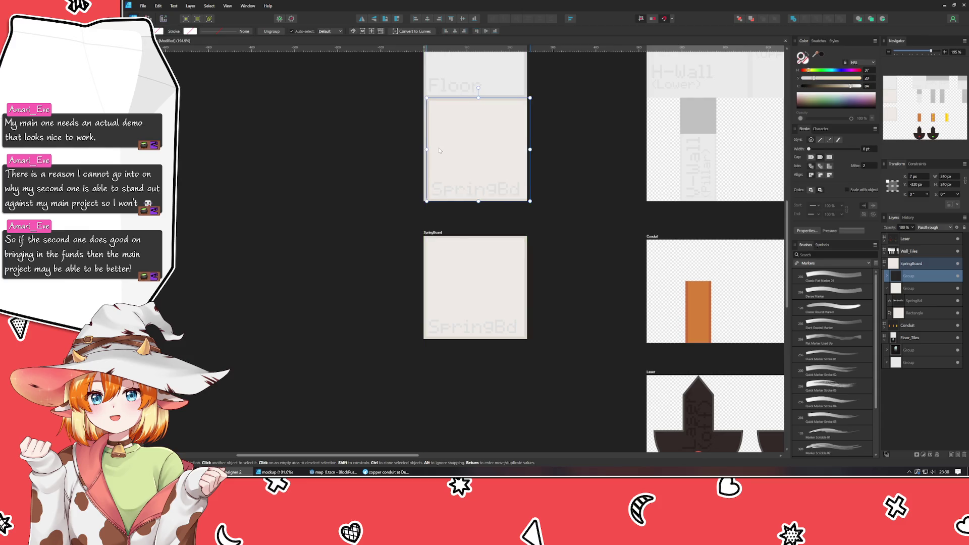
# Zoom in and select the lower SpringBd tile group.
pyautogui.click(559, 177)
pyautogui.scroll(4, 479, 162)
pyautogui.scroll(3, 479, 162)
pyautogui.click(475, 229)
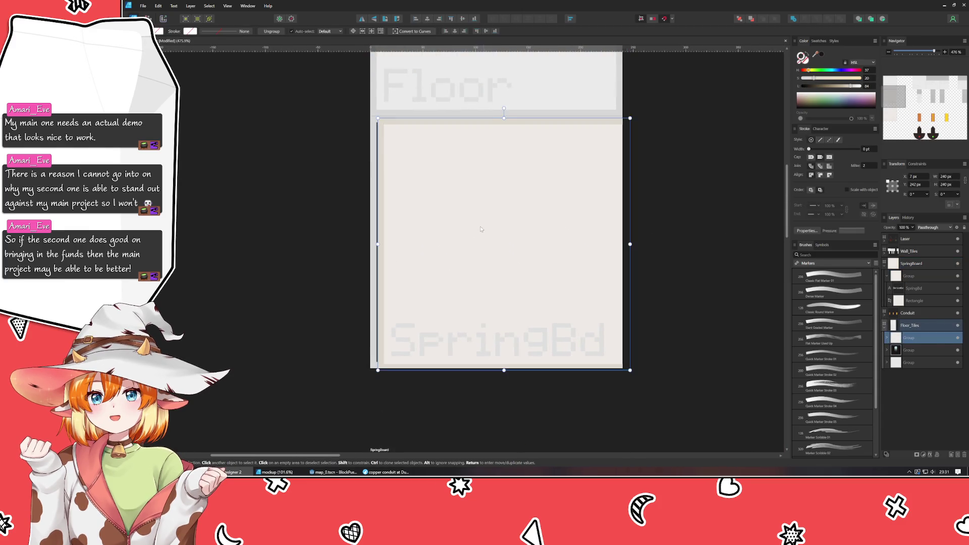
pyautogui.click(632, 250)
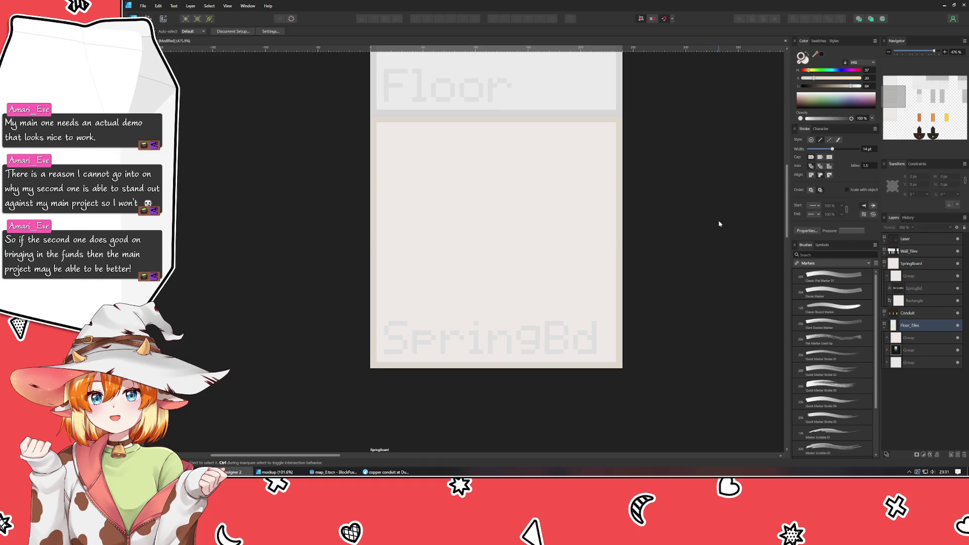
pyautogui.scroll(2, 699, 309)
pyautogui.scroll(-2, 701, 312)
pyautogui.click(611, 319)
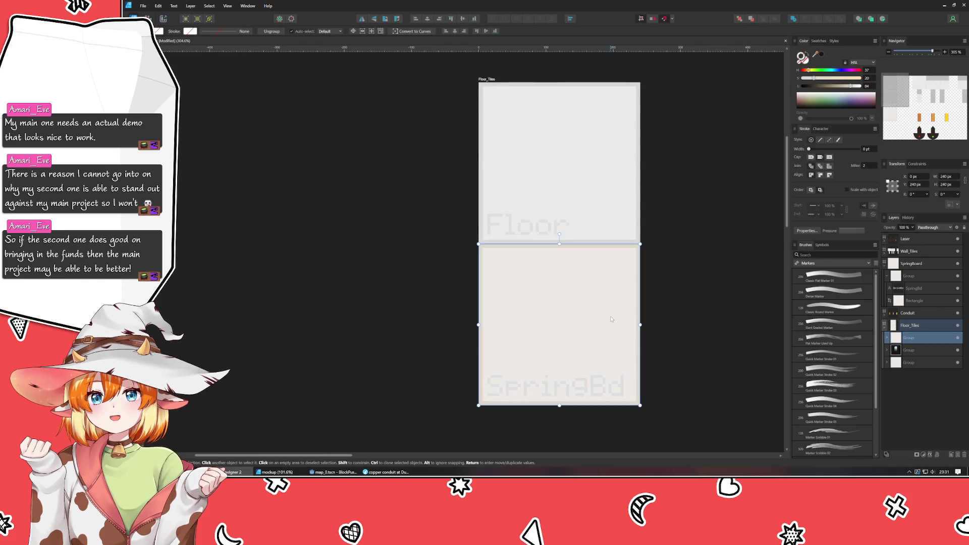
# Nudge the SpringBd tile group upward with Shift+Up and Up arrow steps.
pyautogui.hotkey('shift', 'Up')
pyautogui.hotkey('shift', 'Up')
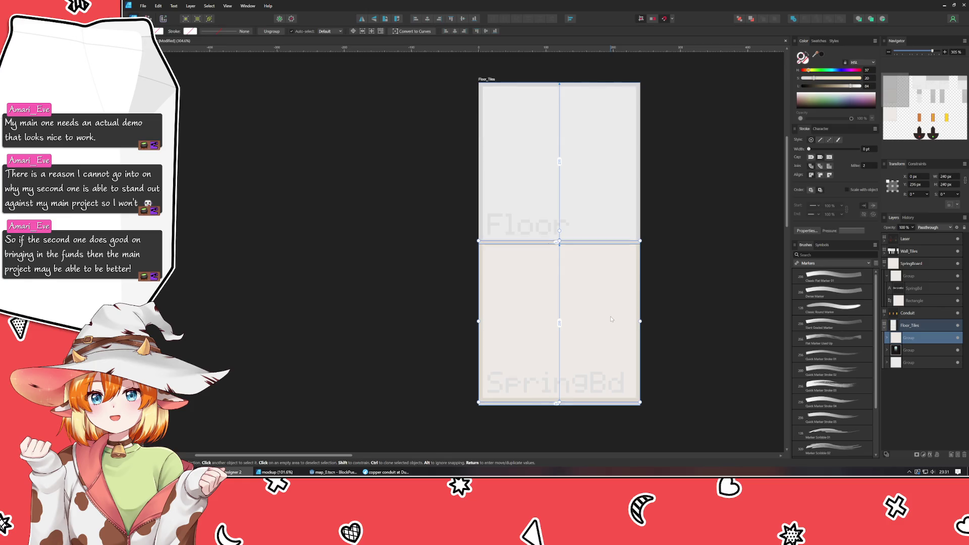
pyautogui.hotkey('shift', 'Up')
pyautogui.hotkey('shift', 'Up')
pyautogui.hotkey('shift', 'Up')
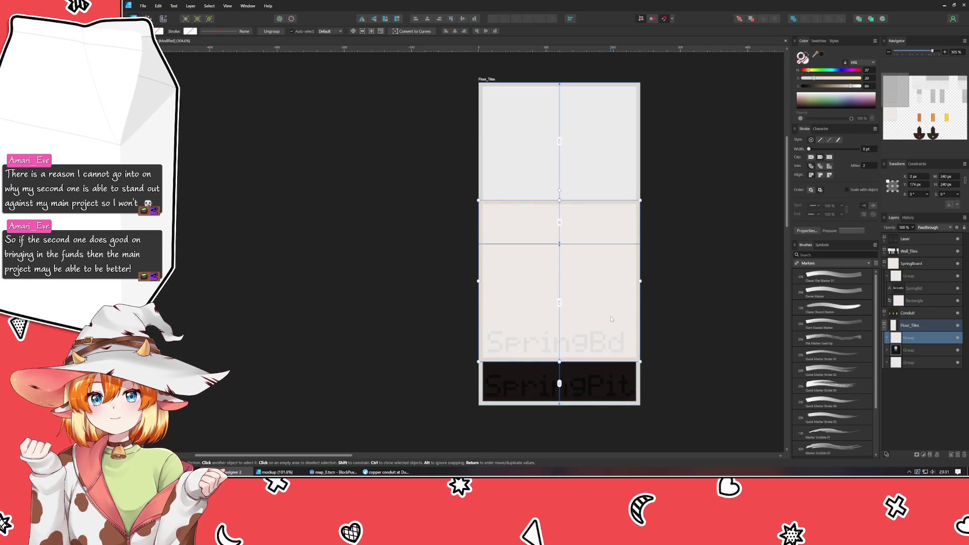
pyautogui.hotkey('shift', 'Up')
pyautogui.hotkey('shift', 'Up')
pyautogui.press('Up')
pyautogui.press('Up')
pyautogui.press('Up')
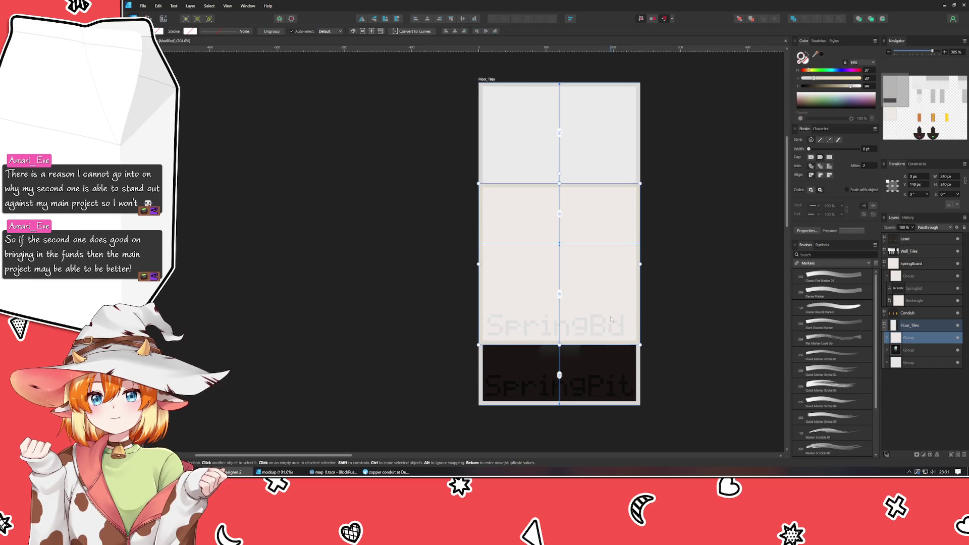
pyautogui.press('Up')
pyautogui.press('Up')
pyautogui.press('Up')
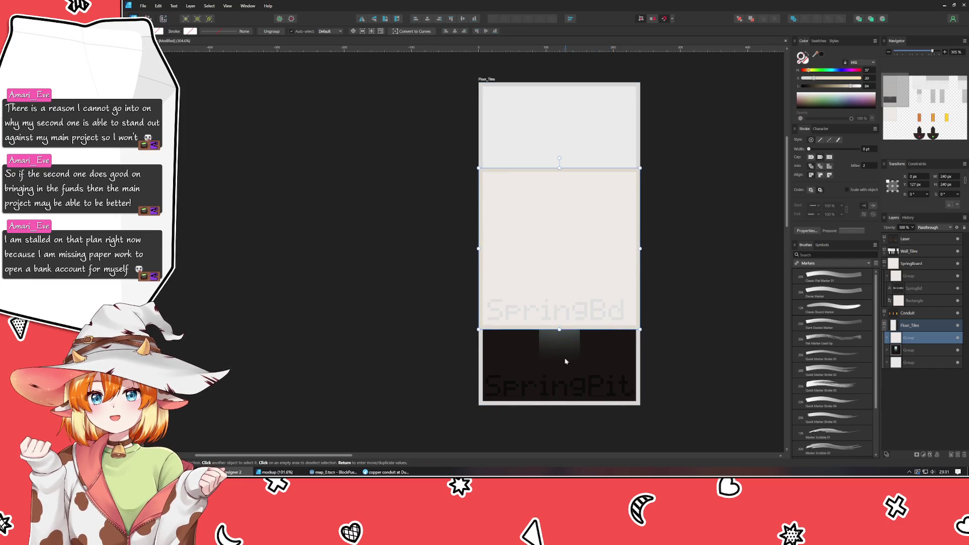
pyautogui.hotkey('shift', 'Up')
pyautogui.press('Up')
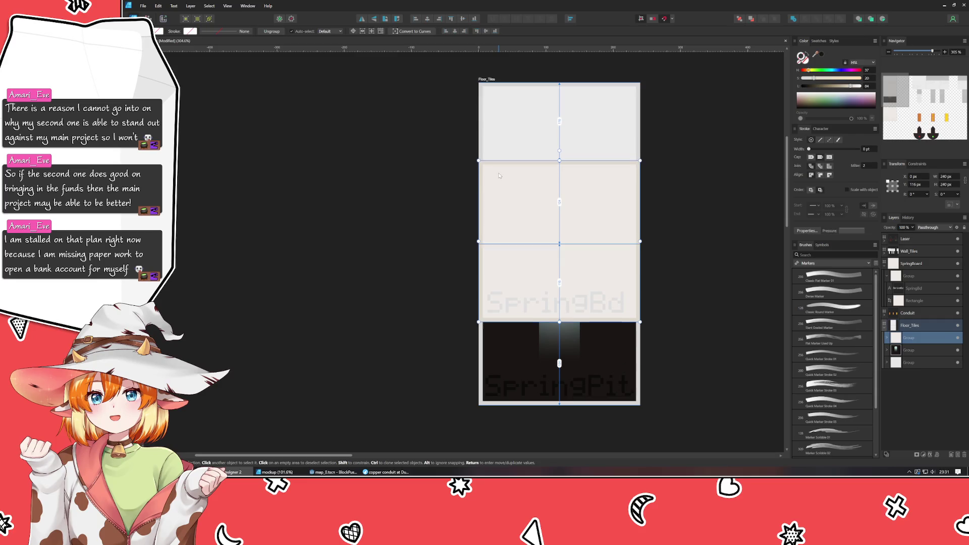
# Add a horizontal guide at Y 91 px and settle the SpringBd group at Y 120 px.
pyautogui.moveTo(516, 48)
pyautogui.mouseDown()
pyautogui.moveTo(508, 142)
pyautogui.moveTo(497, 143)
pyautogui.moveTo(493, 165)
pyautogui.mouseUp()
pyautogui.moveTo(493, 164); pyautogui.dragTo(493, 162)
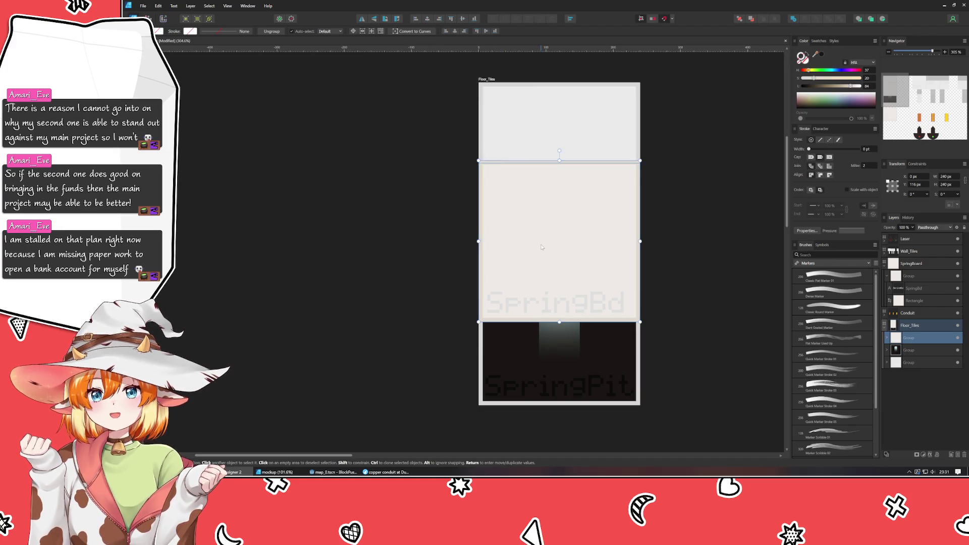
pyautogui.click(570, 229)
pyautogui.press('Down')
pyautogui.press('Down')
pyautogui.press('Down')
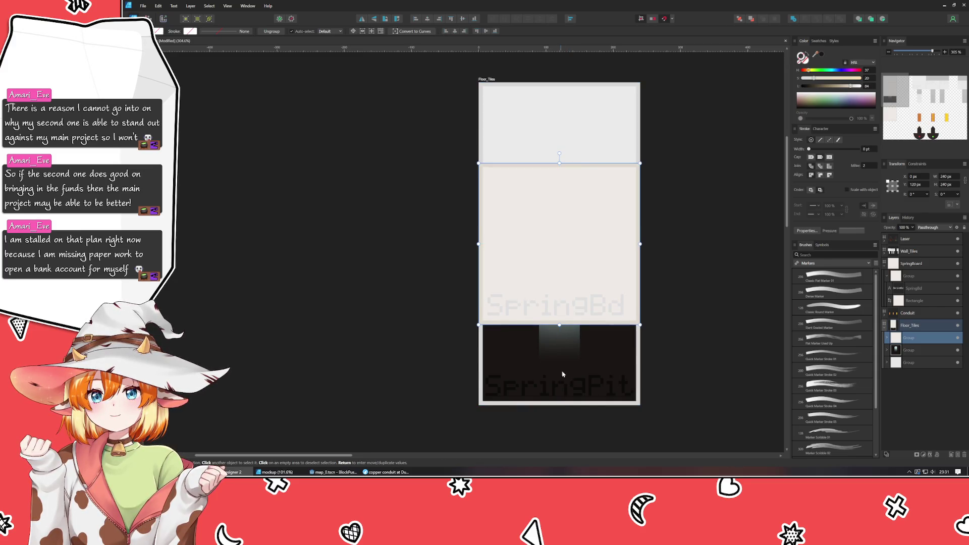
pyautogui.click(563, 346)
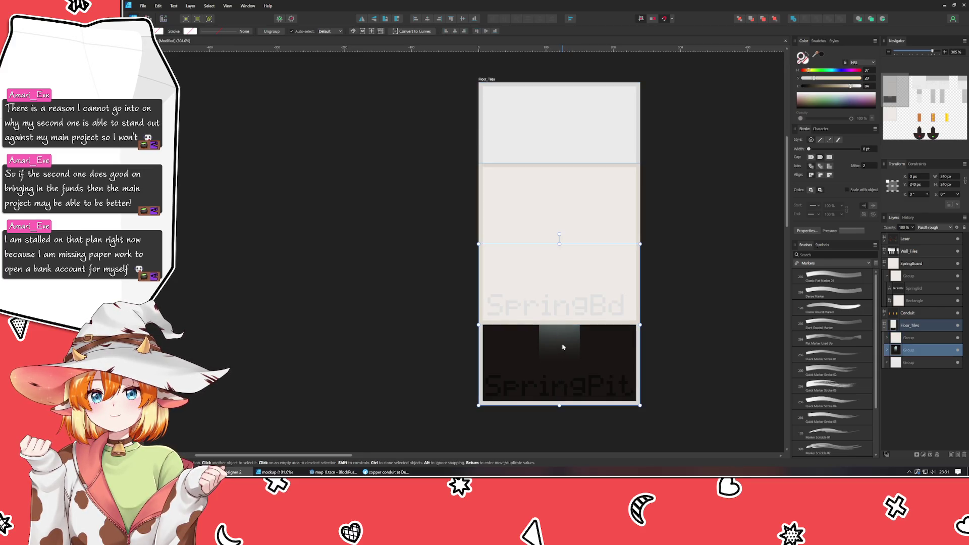
# Nudge the SpringPit rectangle, ellipse and curve shapes down two steps.
pyautogui.click(887, 352)
pyautogui.click(913, 362)
pyautogui.keyDown('shift'); pyautogui.click(915, 389); pyautogui.keyUp('shift')
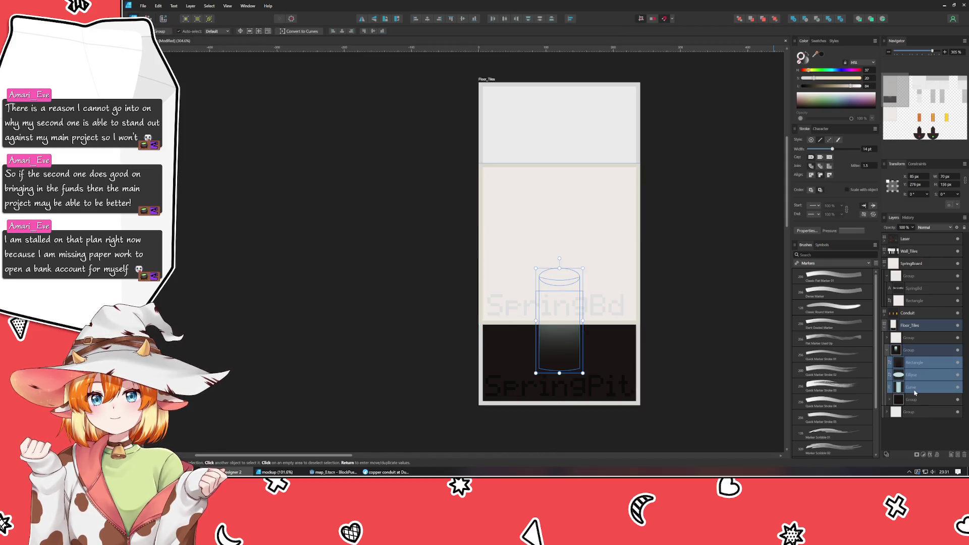
pyautogui.press('Down')
pyautogui.press('Down')
pyautogui.press('Down')
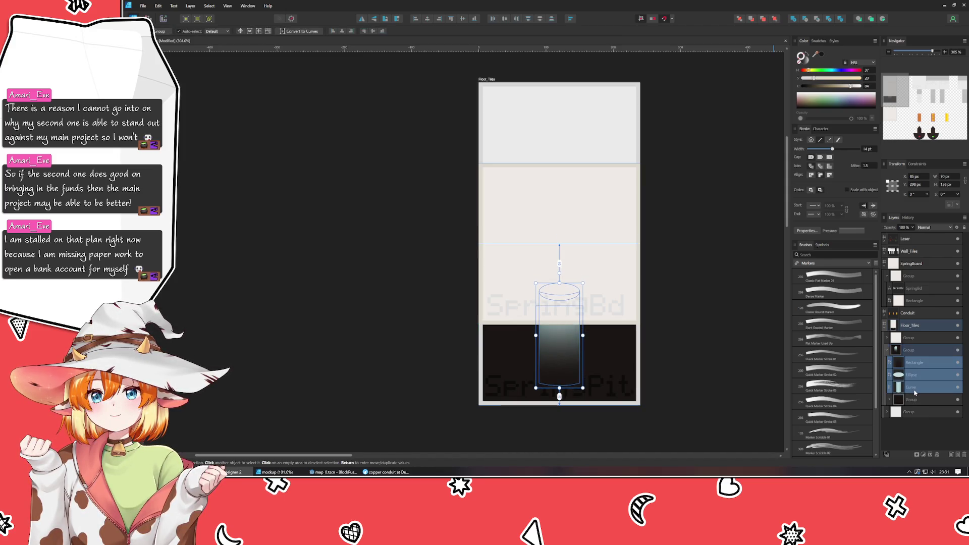
pyautogui.press('Down')
pyautogui.press('Down')
pyautogui.press('Down')
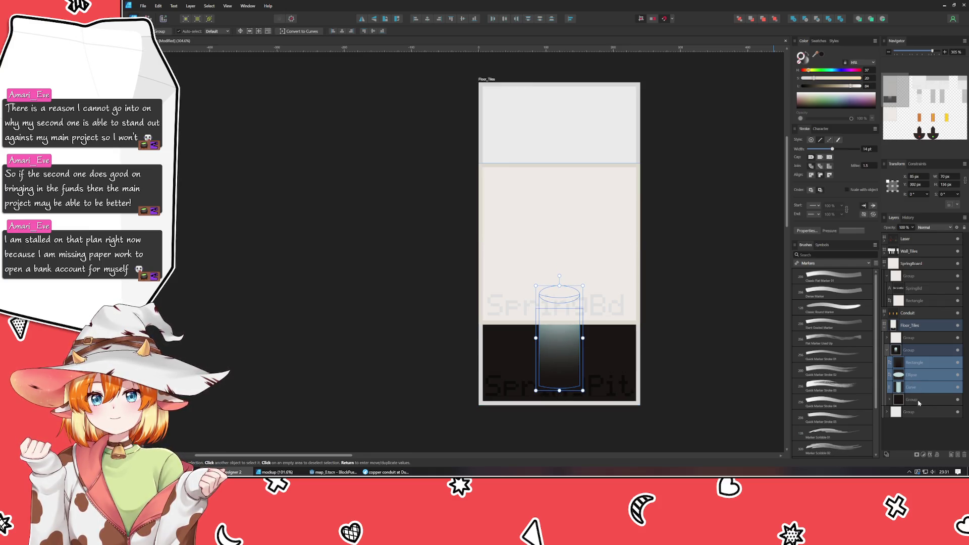
# Ungroup the SpringPit label from its background and move it above the spring shapes.
pyautogui.click(899, 401)
pyautogui.click(890, 400)
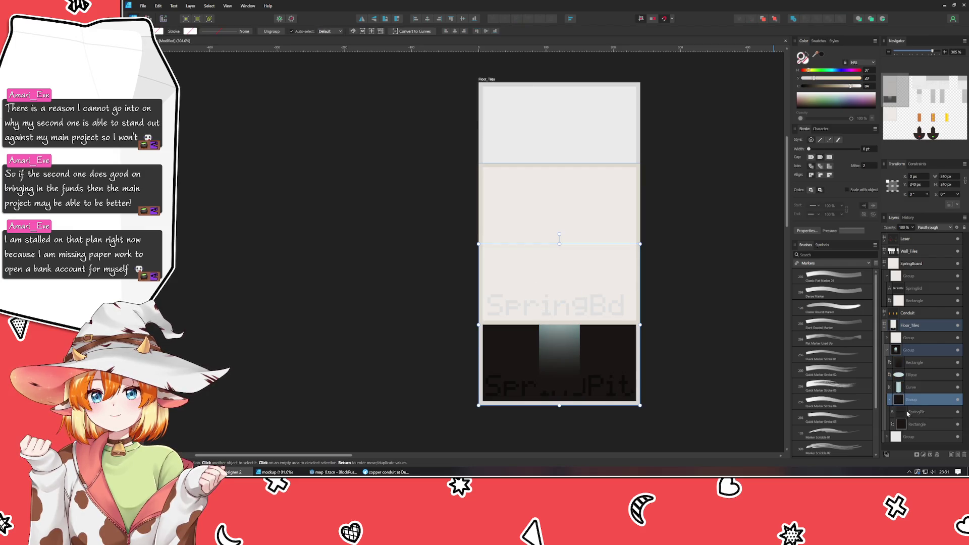
pyautogui.hotkey('ctrl', 'shift', 'g')
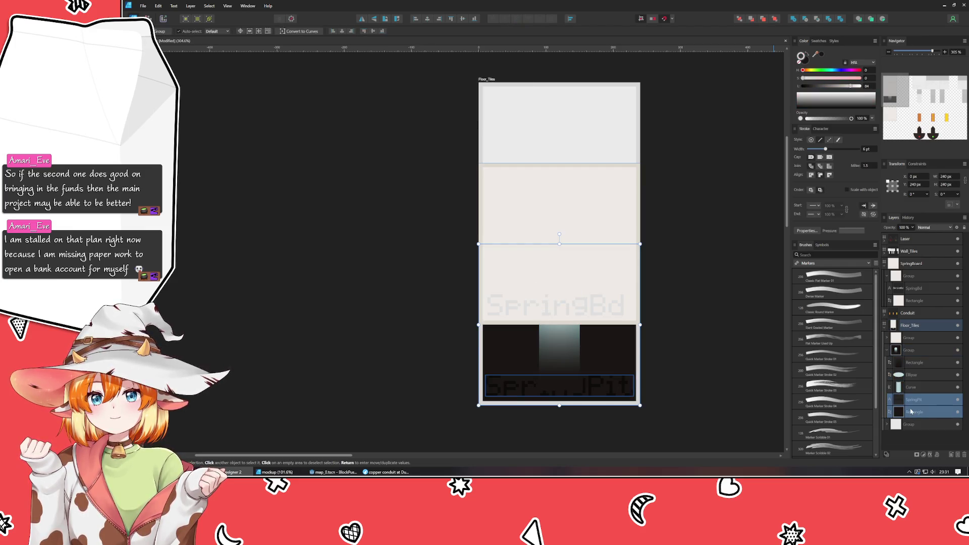
pyautogui.moveTo(911, 404); pyautogui.dragTo(911, 360)
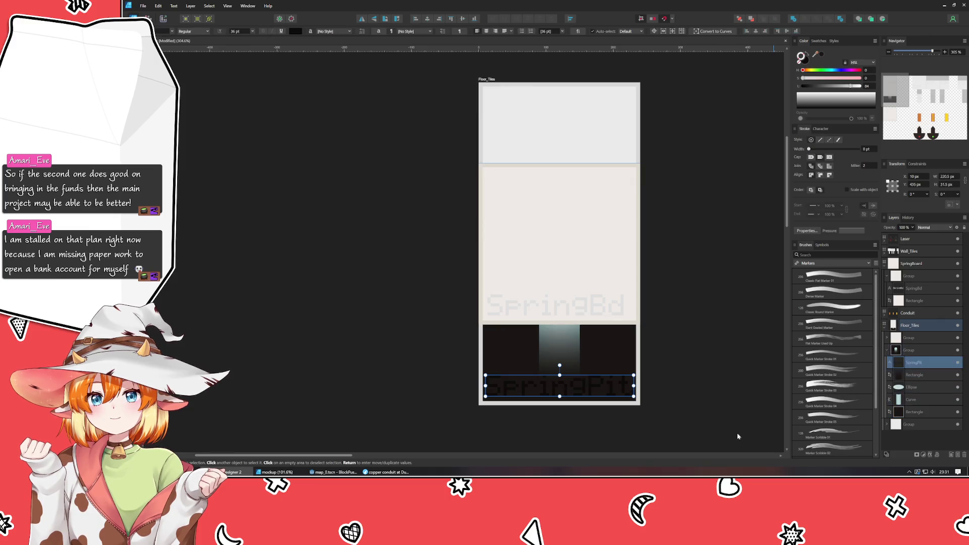
pyautogui.click(718, 440)
# Move the SpringBd tile group down to Y 240 px and back up to Y 120 px.
pyautogui.click(584, 257)
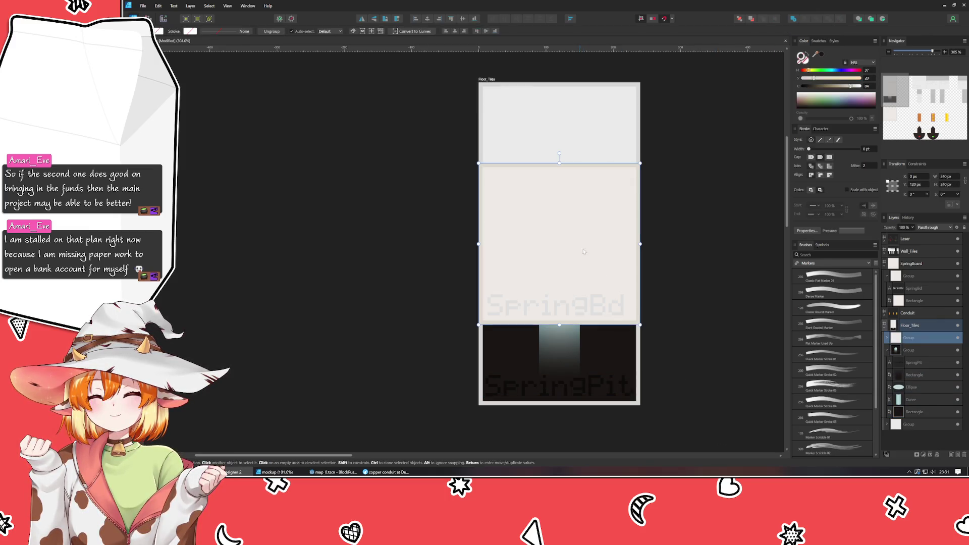
pyautogui.press('Down')
pyautogui.press('Down')
pyautogui.press('Down')
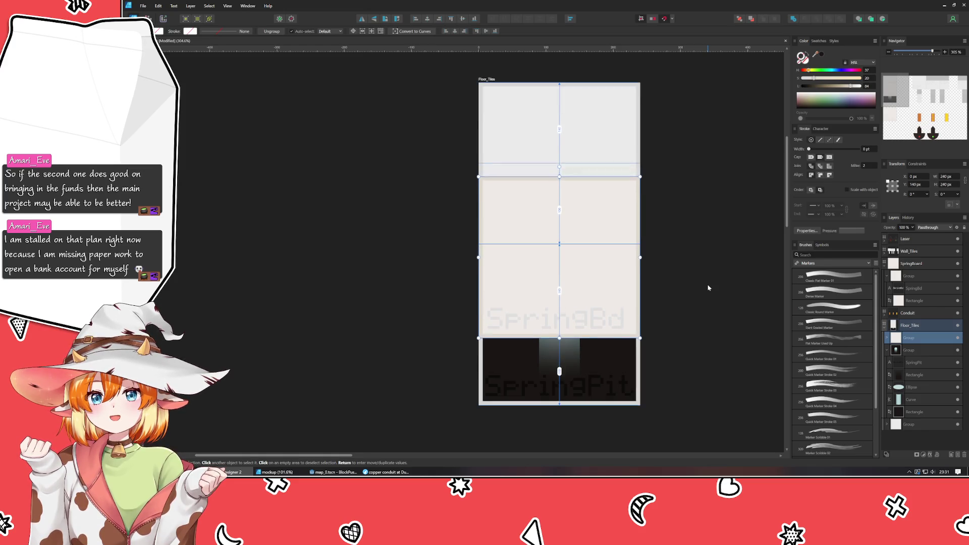
pyautogui.press('Down')
pyautogui.press('Down')
pyautogui.press('Down')
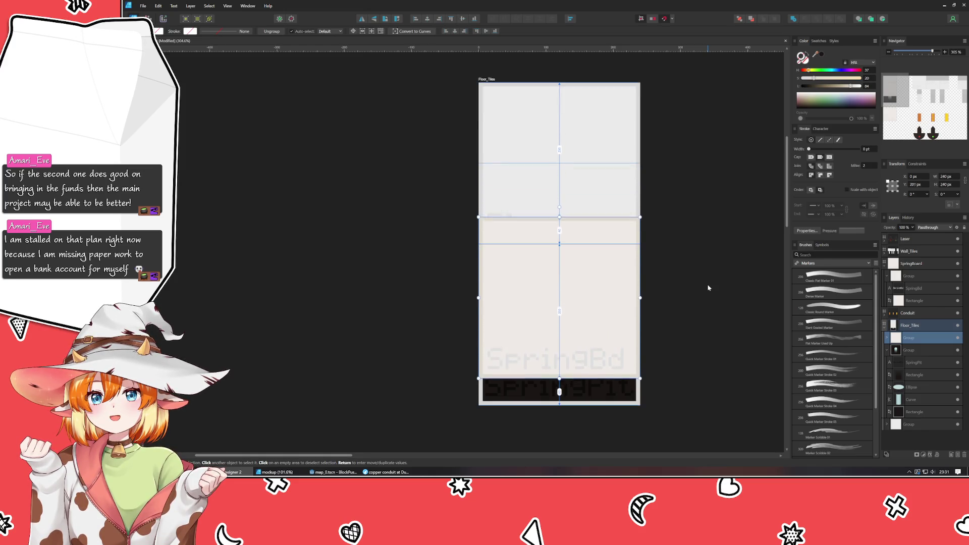
pyautogui.press('Down')
pyautogui.press('Down')
pyautogui.press('Down')
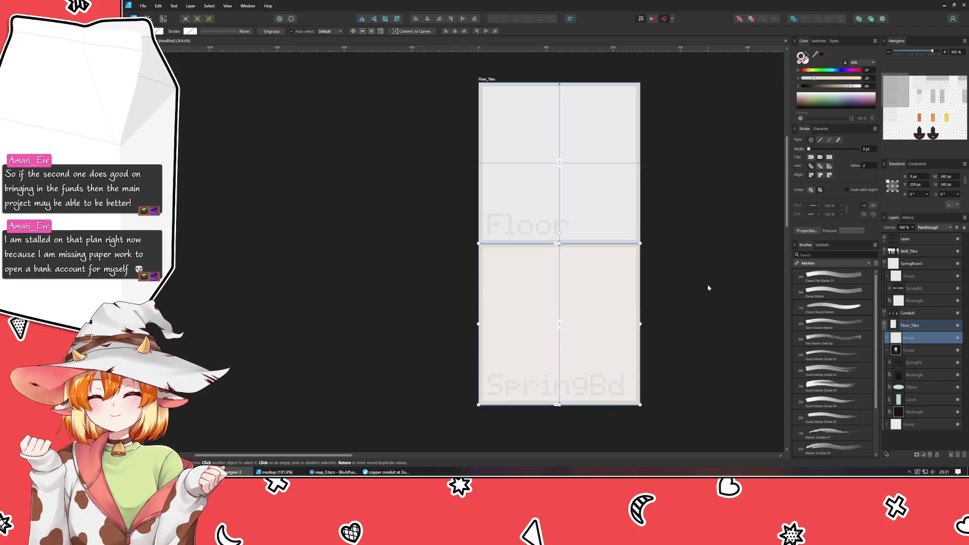
pyautogui.press('Up')
pyautogui.press('Up')
pyautogui.press('Up')
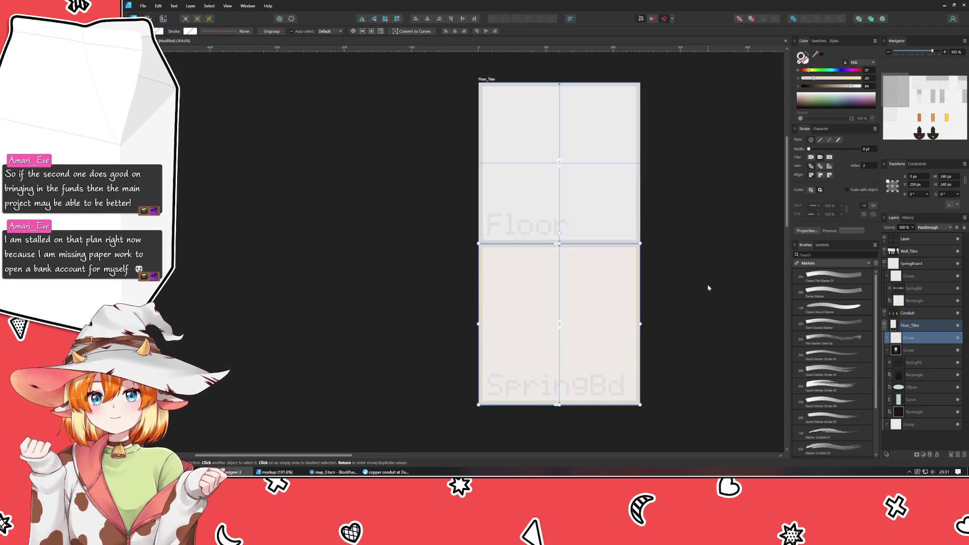
pyautogui.press('Up')
pyautogui.press('Up')
pyautogui.press('Up')
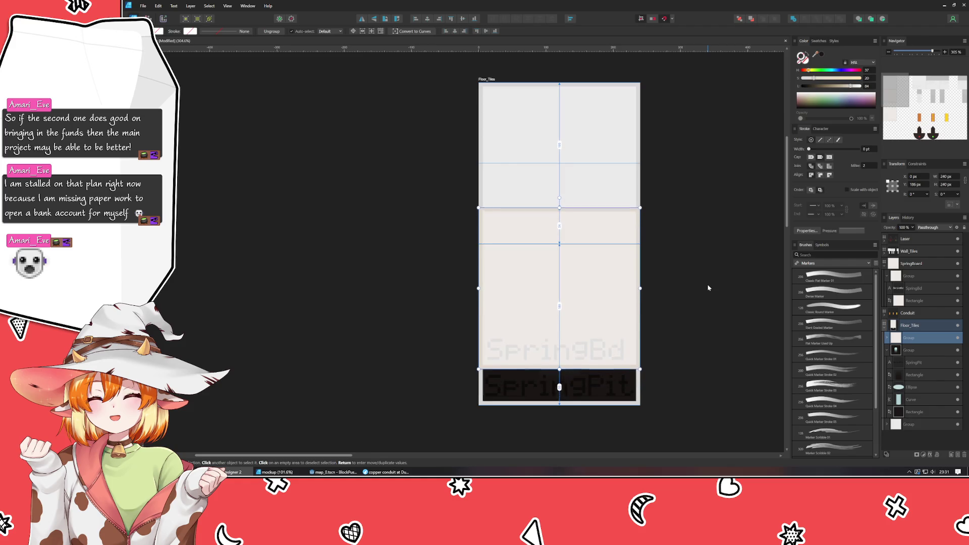
pyautogui.press('Up')
pyautogui.press('Up')
pyautogui.press('Up')
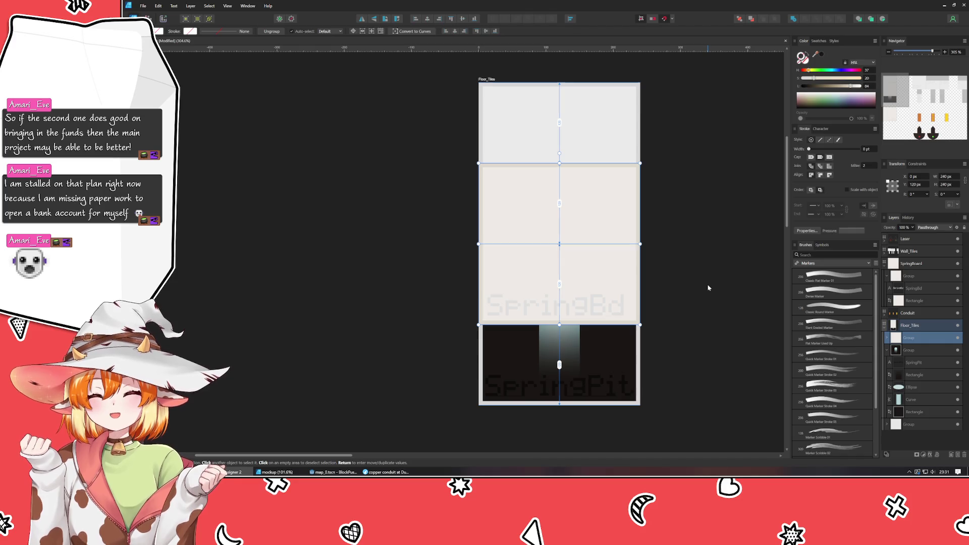
# Delete the extra middle SpringBd tile group.
pyautogui.press('Escape')
pyautogui.press('Tab')
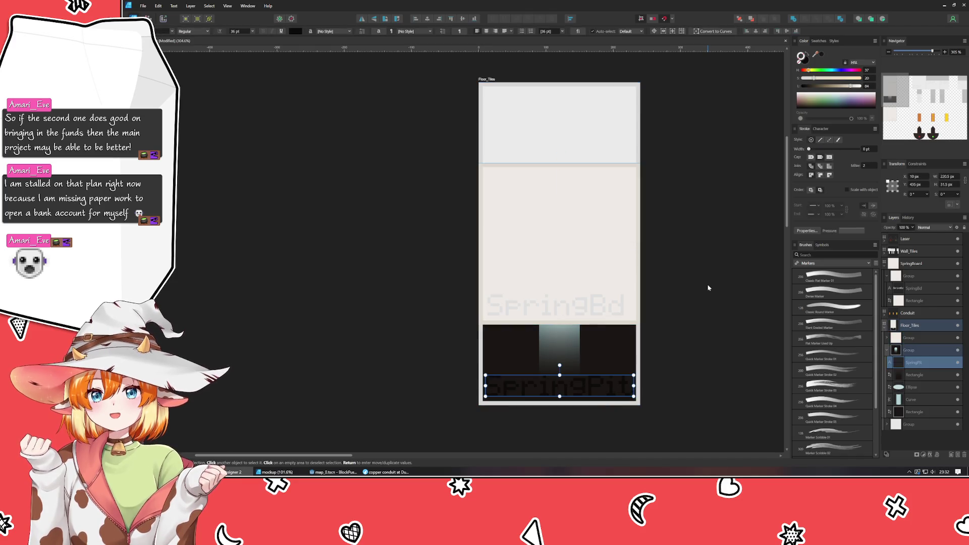
pyautogui.click(586, 234)
pyautogui.press('Delete')
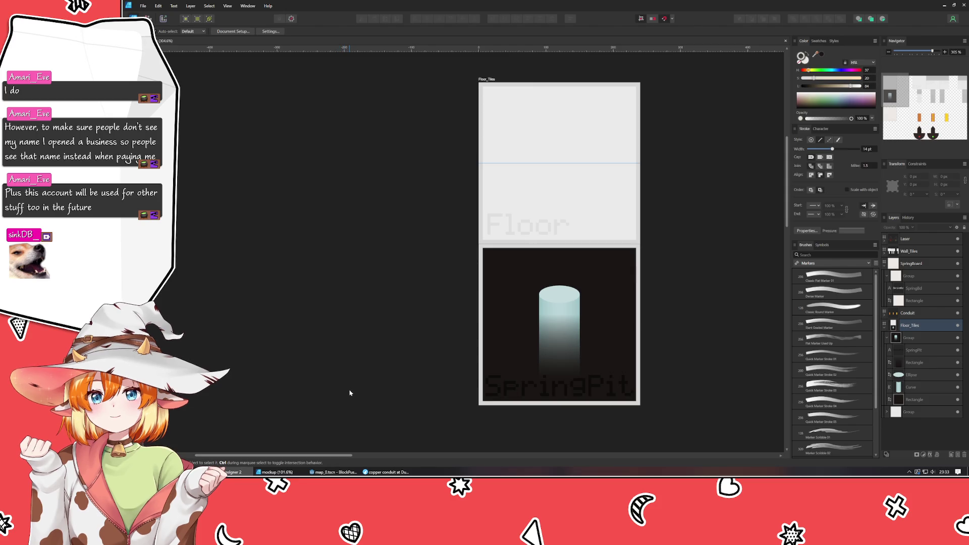
# Pan the canvas left to bring the Wall_Tiles artboard into view.
pyautogui.moveTo(344, 371); pyautogui.dragTo(252, 376)
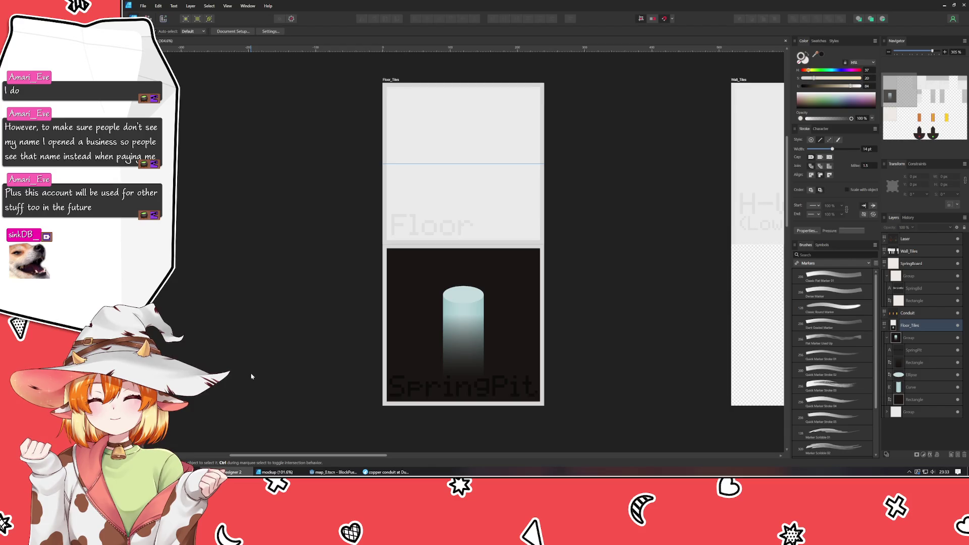
# Zoom out and pan the canvas so Floor_Tiles through Laser artboards sit side by side.
pyautogui.scroll(-5, 489, 407)
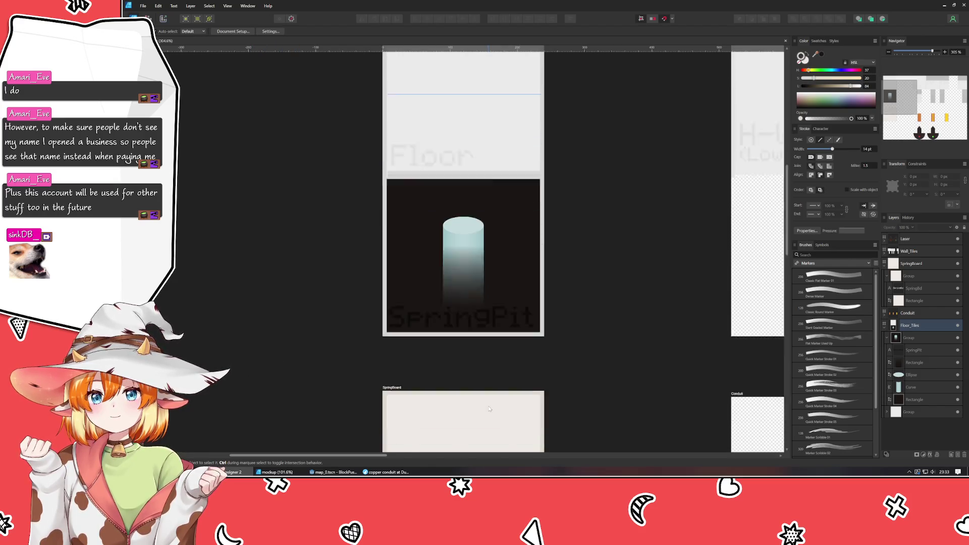
pyautogui.scroll(-5, 501, 380)
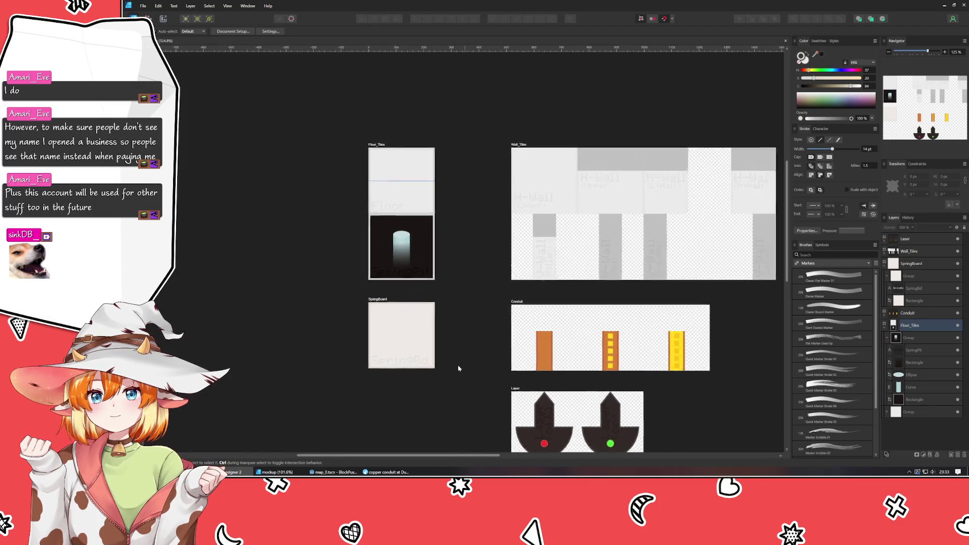
pyautogui.moveTo(398, 363); pyautogui.dragTo(385, 334)
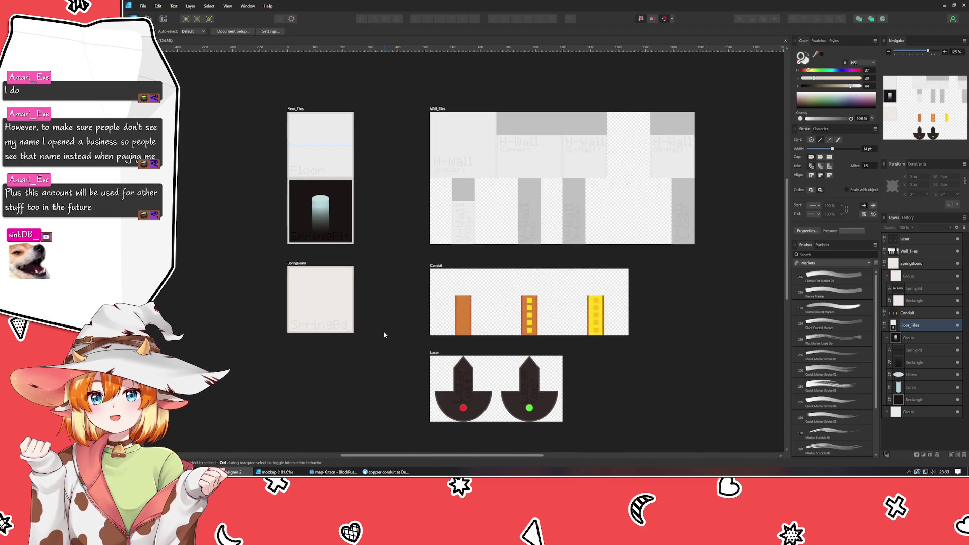
pyautogui.scroll(1, 618, 273)
pyautogui.hscroll(-1, 619, 274)
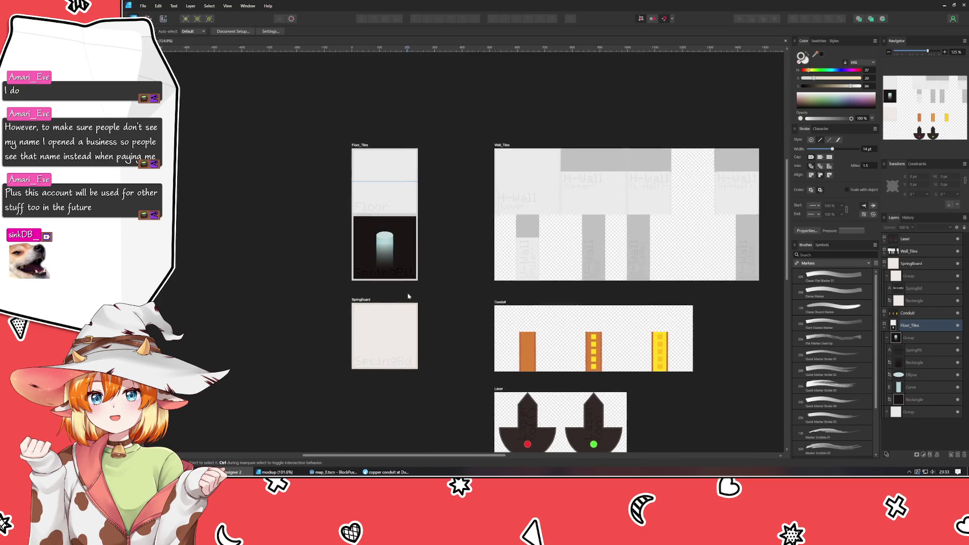
# Select the wall, SpringBoard and Conduit tile groups in turn, then the Laser artboard in Layers.
pyautogui.click(595, 262)
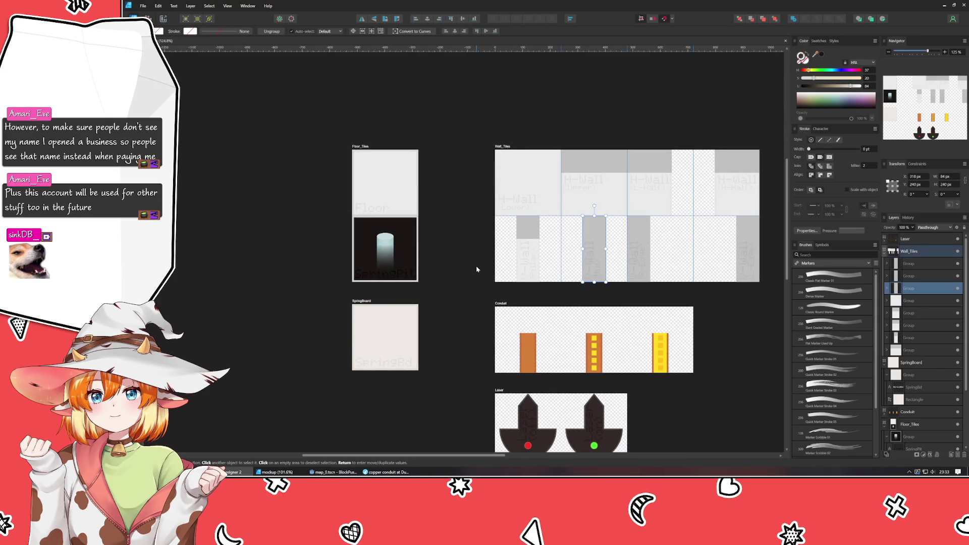
pyautogui.click(385, 336)
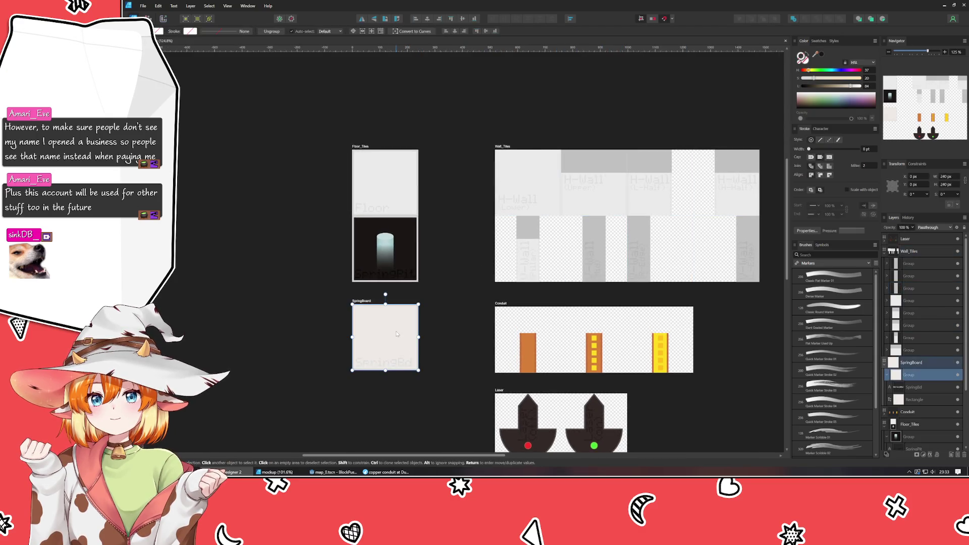
pyautogui.click(515, 353)
pyautogui.click(459, 342)
pyautogui.click(509, 397)
pyautogui.scroll(-3, 454, 323)
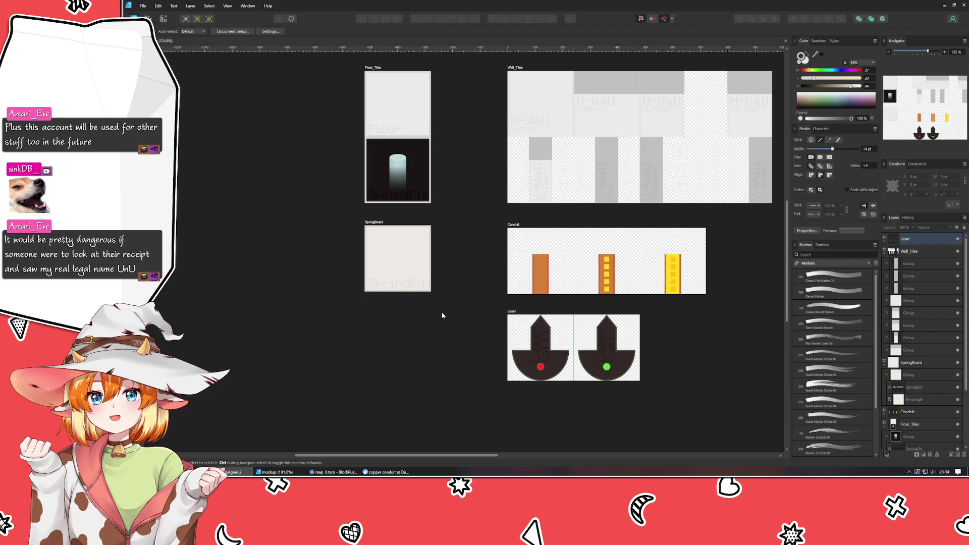
# Switch to the mockup document, view it at 100% zoom, and clear the selection.
pyautogui.click(276, 472)
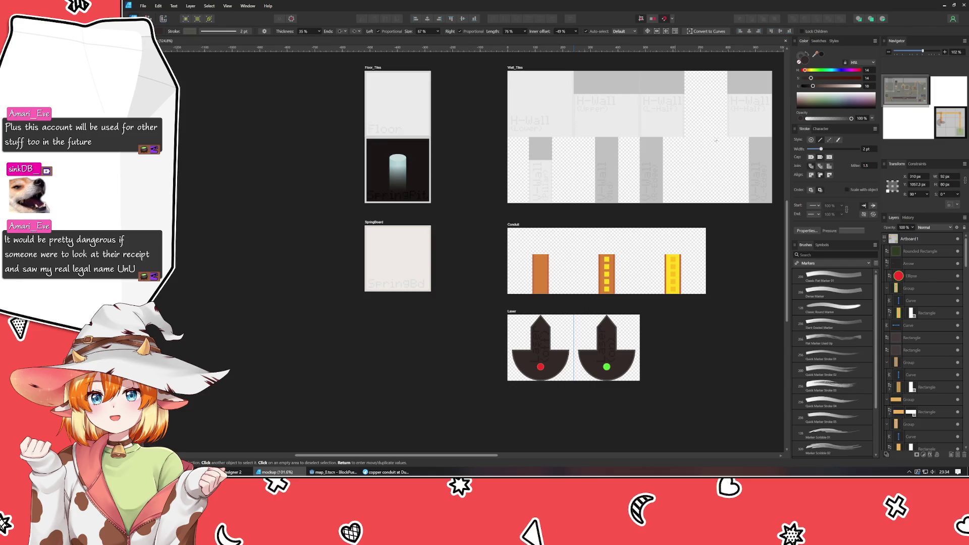
pyautogui.hotkey('ctrl', '1')
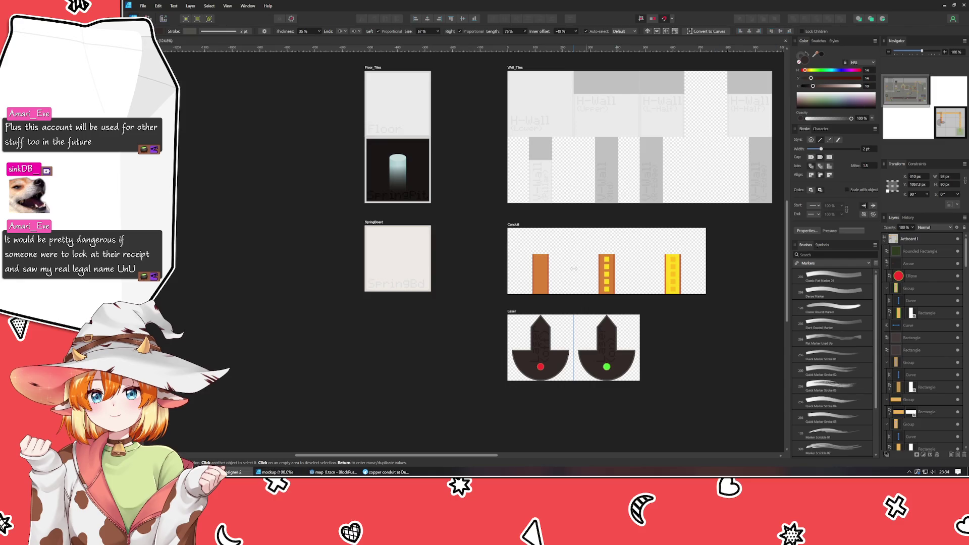
pyautogui.click(316, 343)
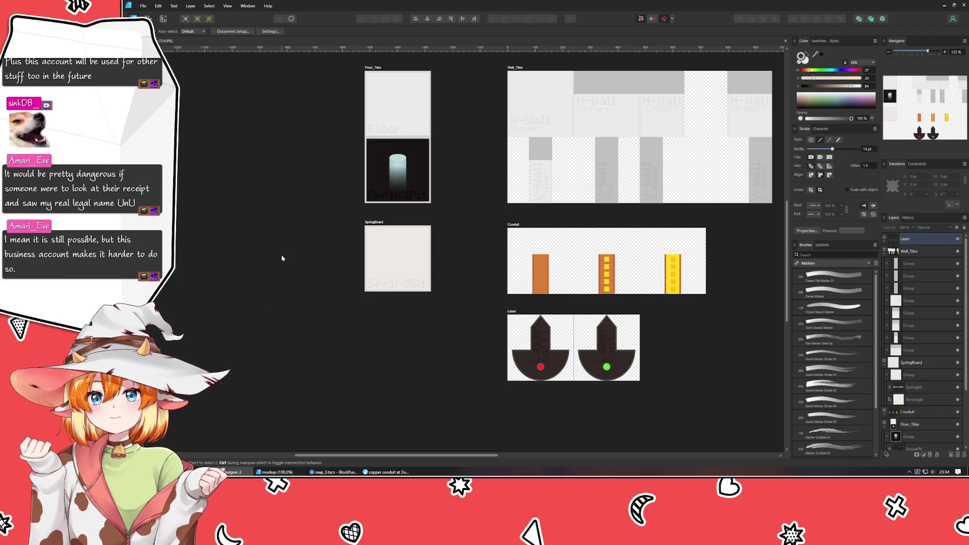